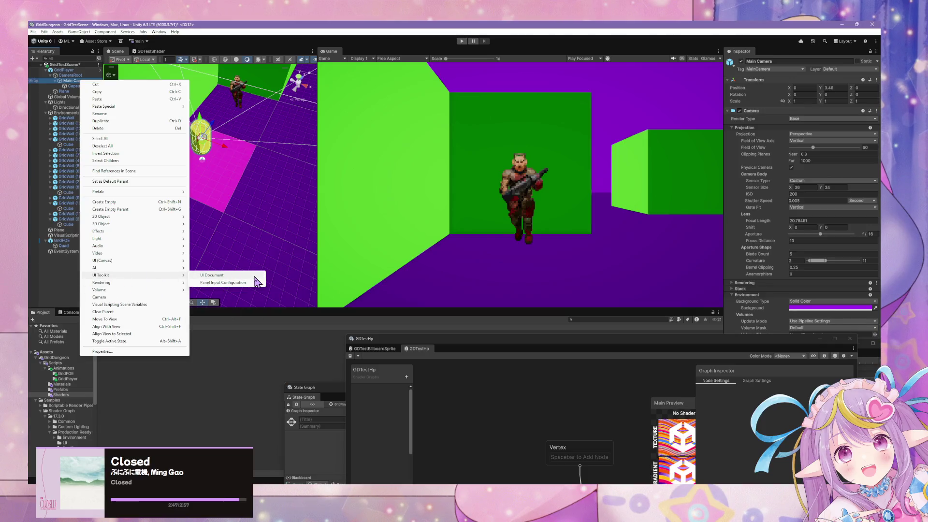
Add a UI Document object under the camera, then delete it
click(255, 275)
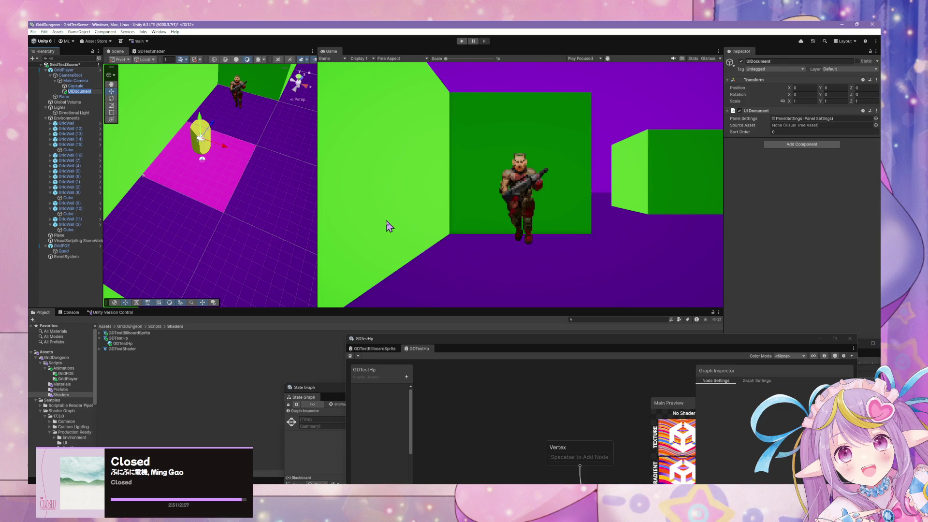
key(Return)
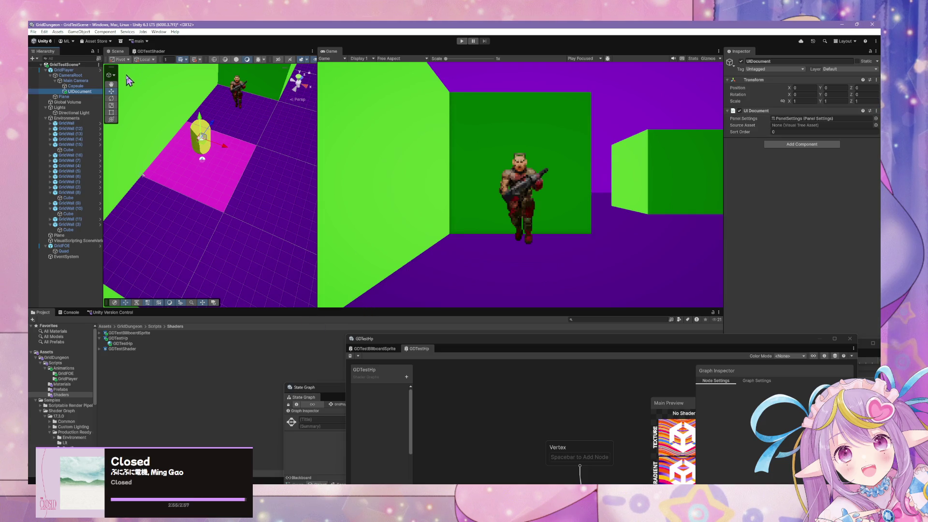
key(Delete)
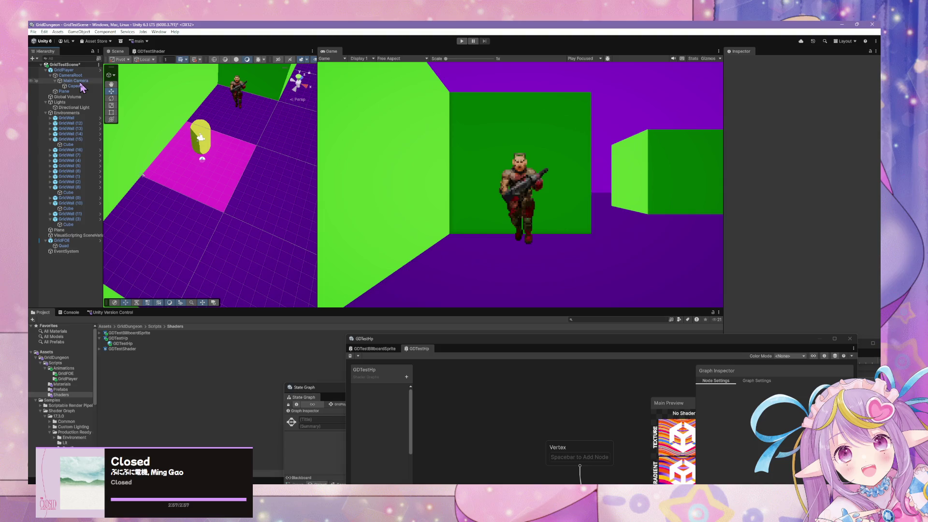
Create a TextMeshPro text on a new Canvas under Main Camera and name it HP
right_click(80, 82)
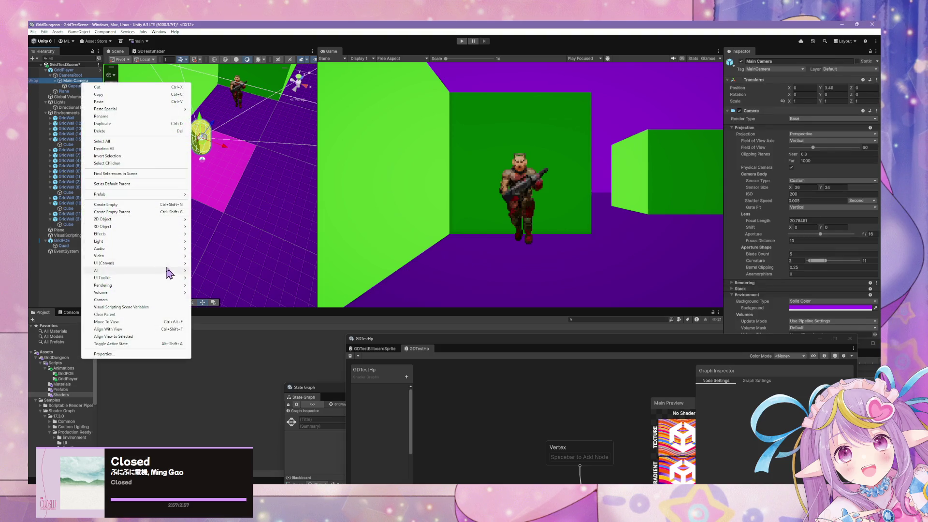
mouse_move(164, 263)
click(233, 281)
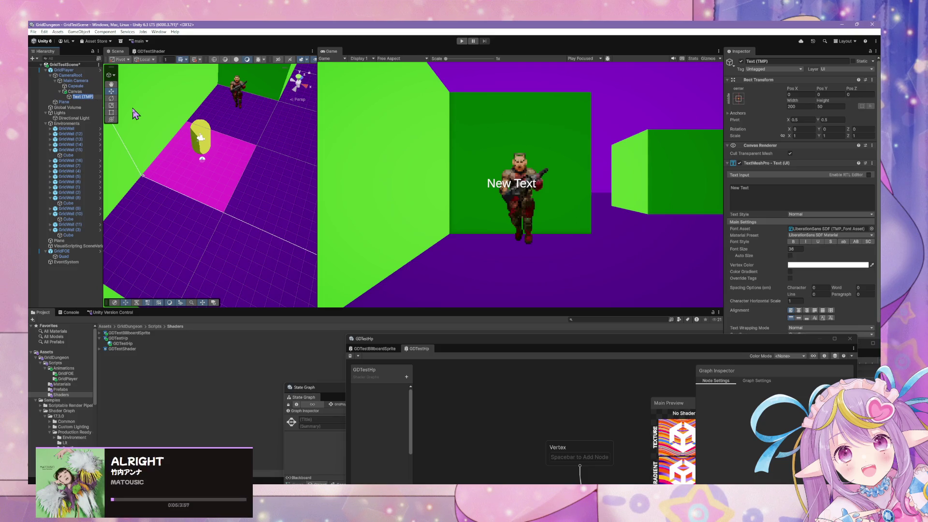
text(HP)
key(Return)
click(102, 94)
key(Return)
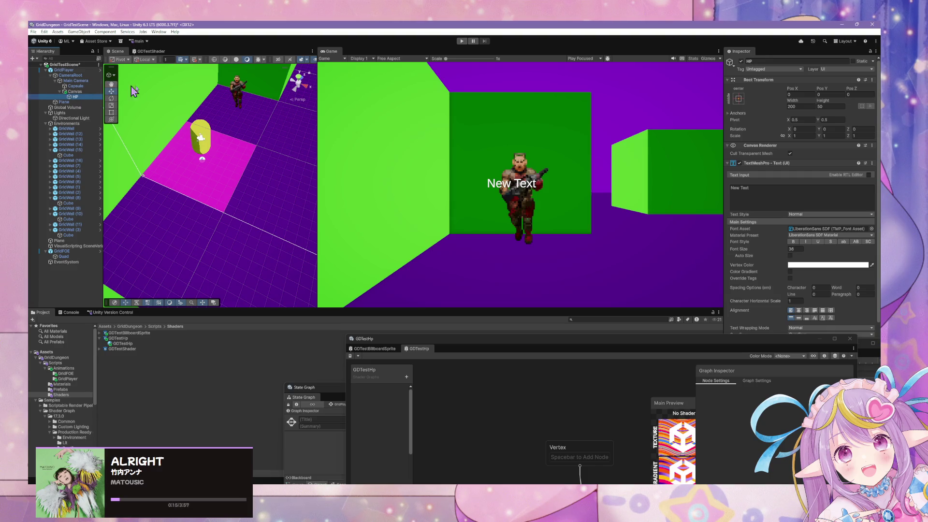
Try the HP text's bottom, top and right alignments, ending back at left alignment
scroll(797, 271, down, 3)
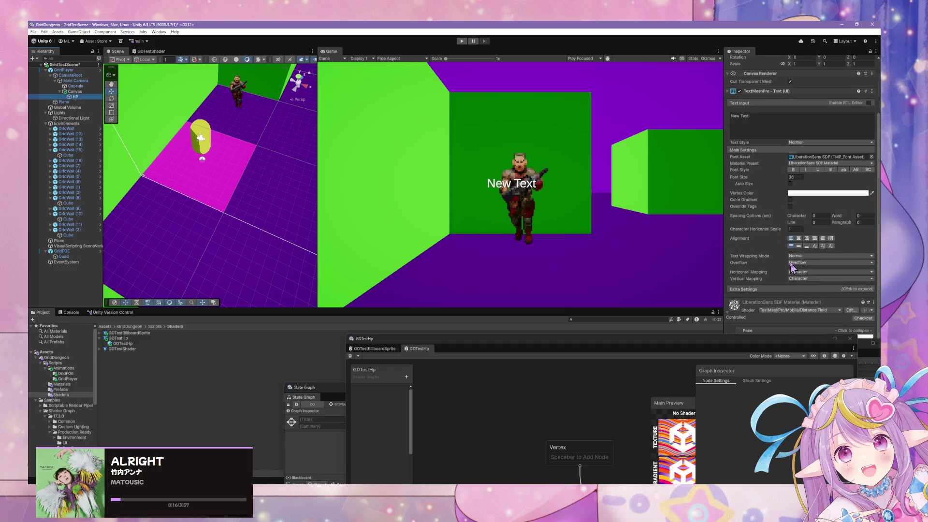
click(807, 247)
click(790, 246)
click(806, 246)
click(791, 246)
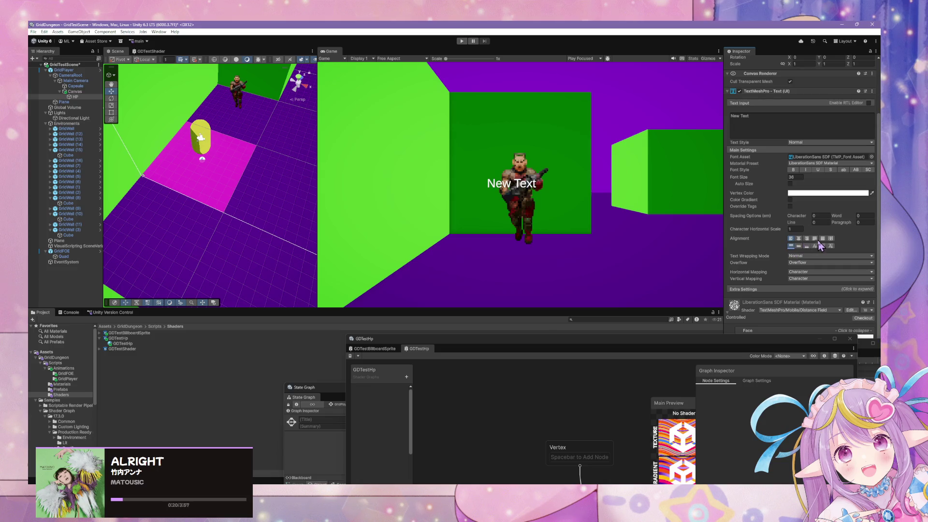
click(807, 239)
click(791, 239)
click(806, 239)
click(791, 239)
scroll(827, 176, up, 3)
Centre the HP text horizontally and vertically and anchor it to the canvas centre
click(739, 99)
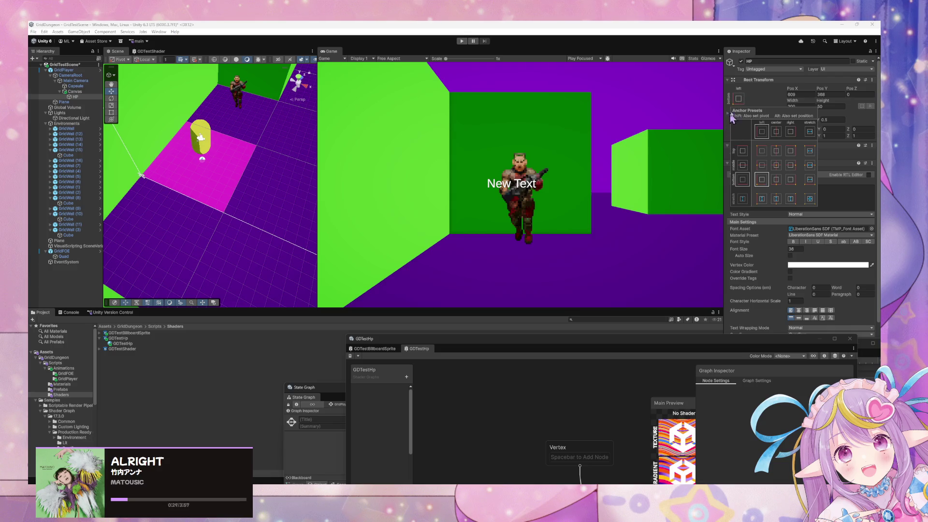
click(762, 180)
scroll(775, 225, down, 3)
click(798, 189)
click(800, 197)
scroll(802, 200, up, 5)
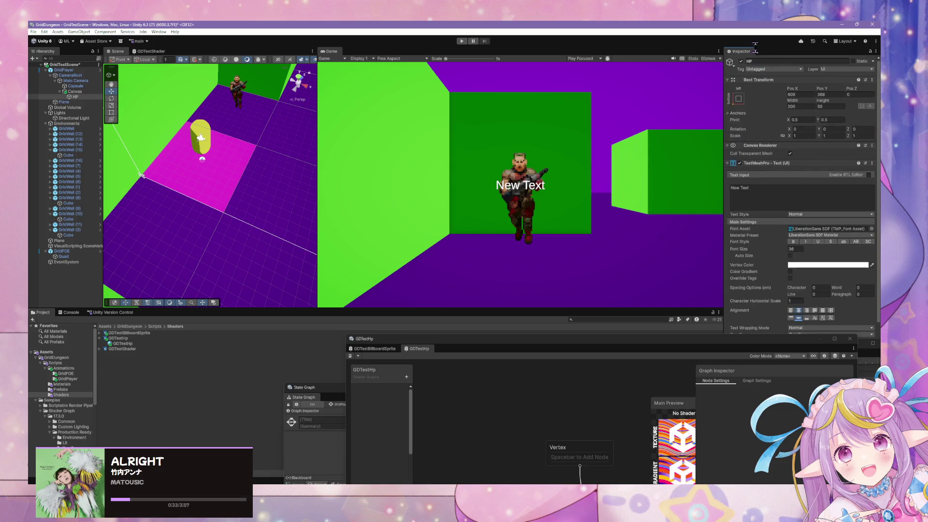
click(739, 99)
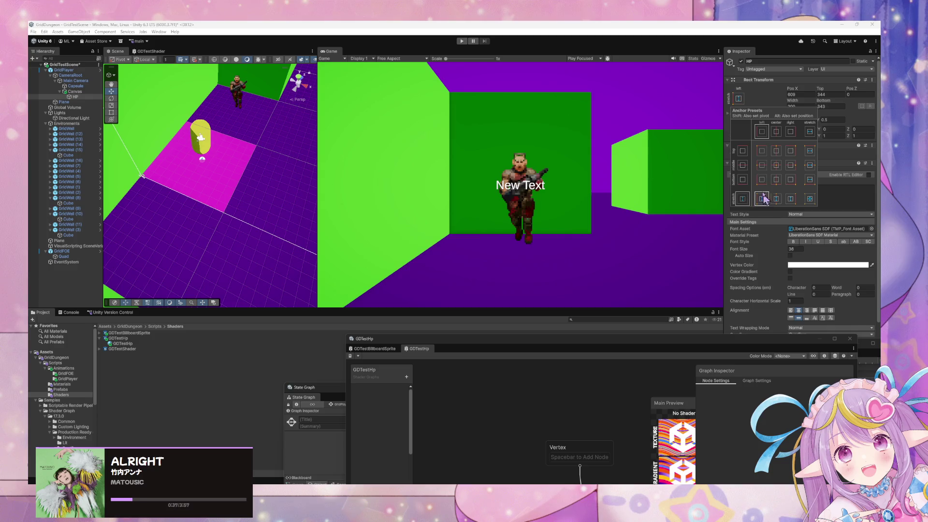
click(776, 164)
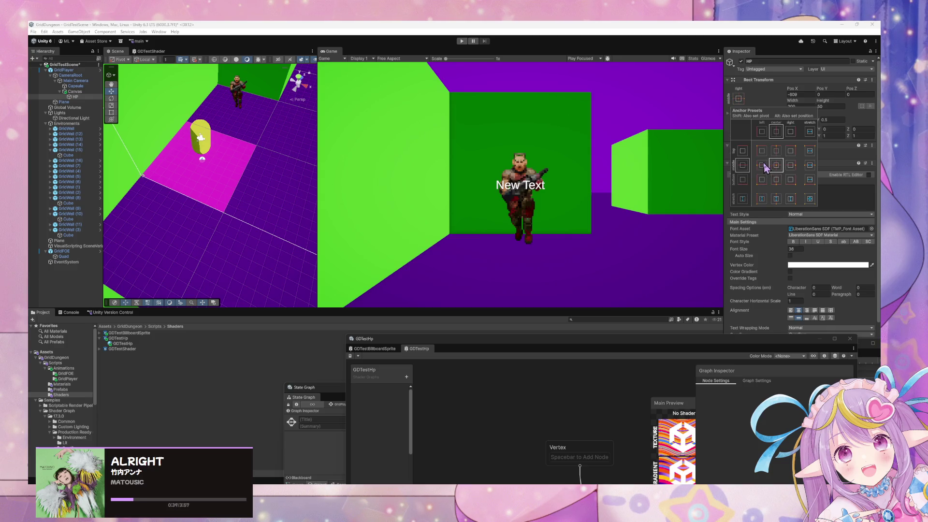
click(872, 135)
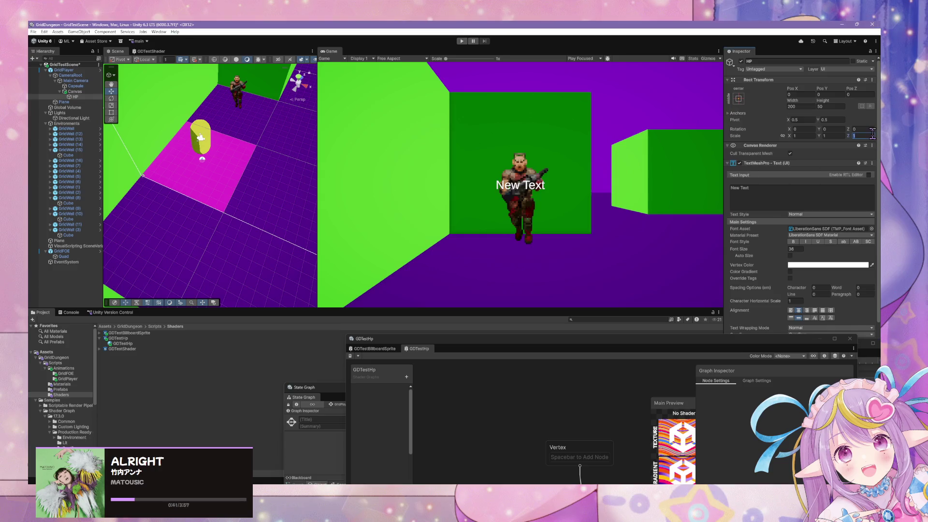
Select the font size value and expand the anchor min and max values
scroll(778, 202, down, 4)
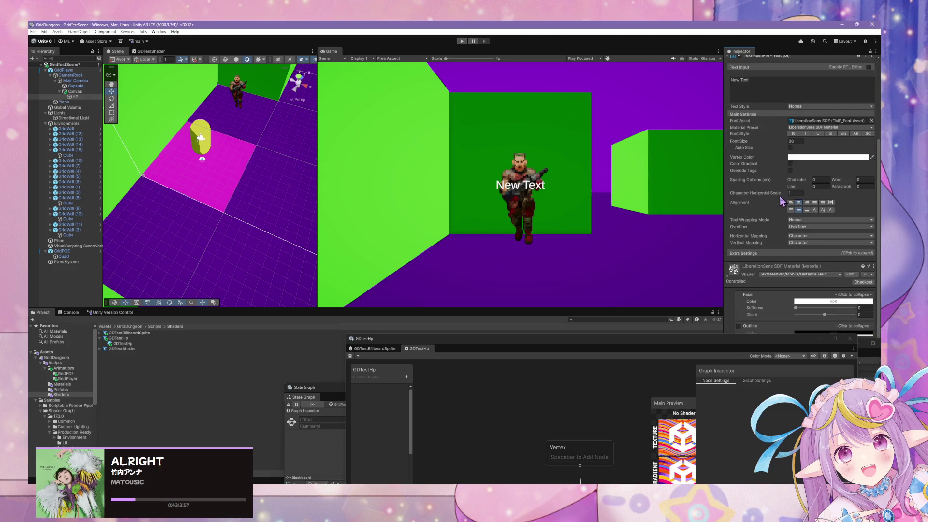
scroll(776, 181, up, 2)
click(799, 196)
scroll(791, 131, up, 2)
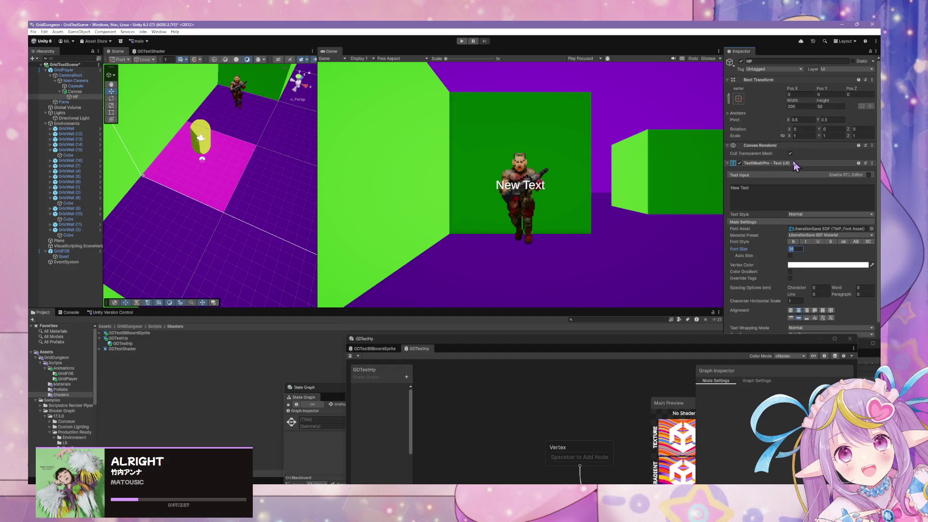
click(732, 113)
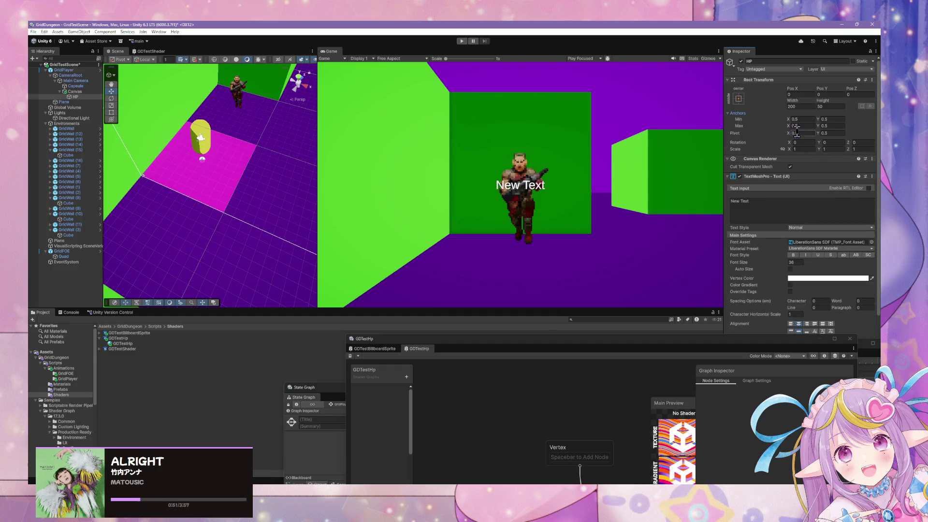
click(738, 101)
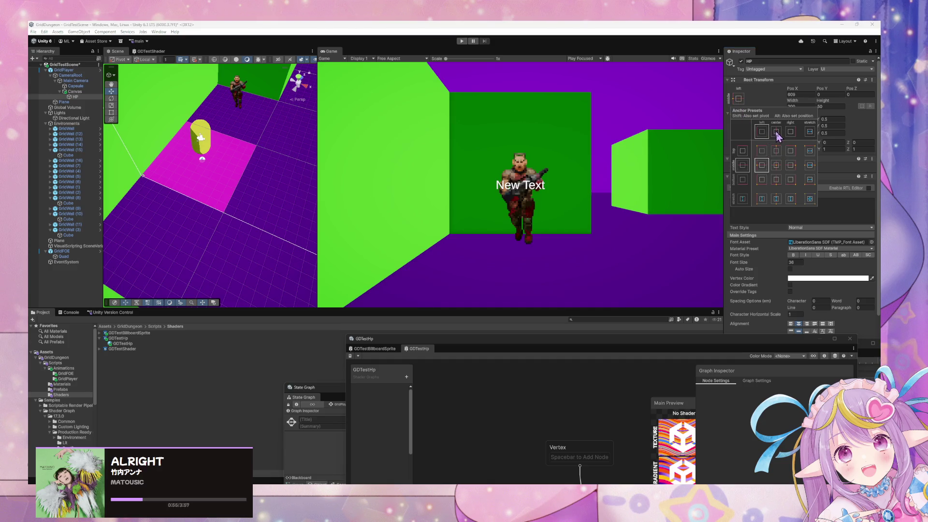
click(790, 165)
mouse_move(260, 181)
mouse_down()
mouse_move(239, 128)
mouse_move(430, 65)
mouse_move(442, 42)
mouse_move(356, 104)
mouse_move(389, 74)
mouse_move(422, 73)
mouse_move(406, 75)
mouse_move(411, 46)
mouse_up()
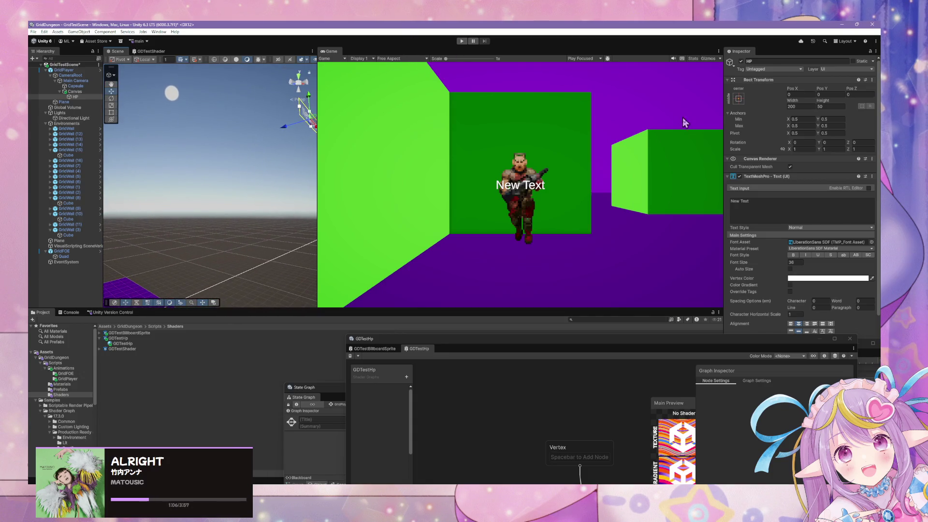
click(739, 98)
click(762, 180)
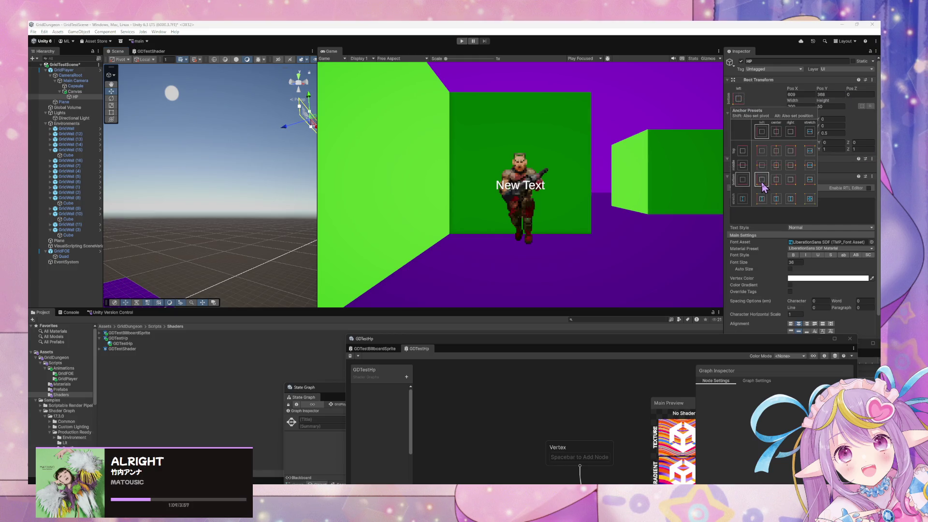
click(776, 165)
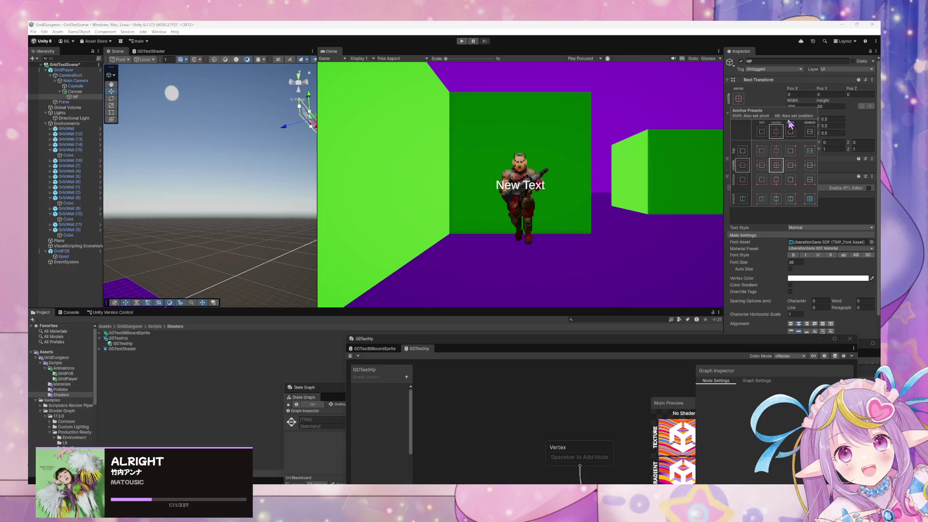
click(839, 206)
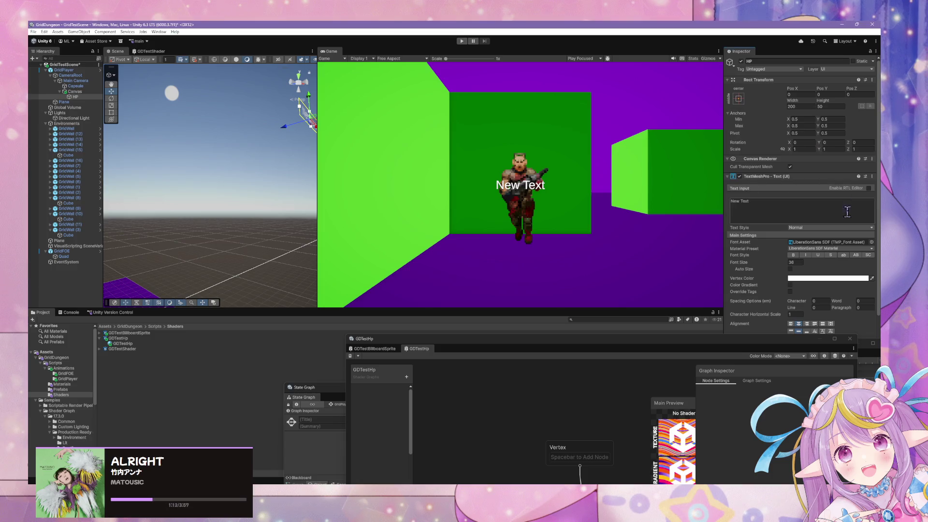
click(868, 188)
double_click(868, 189)
click(868, 189)
click(869, 188)
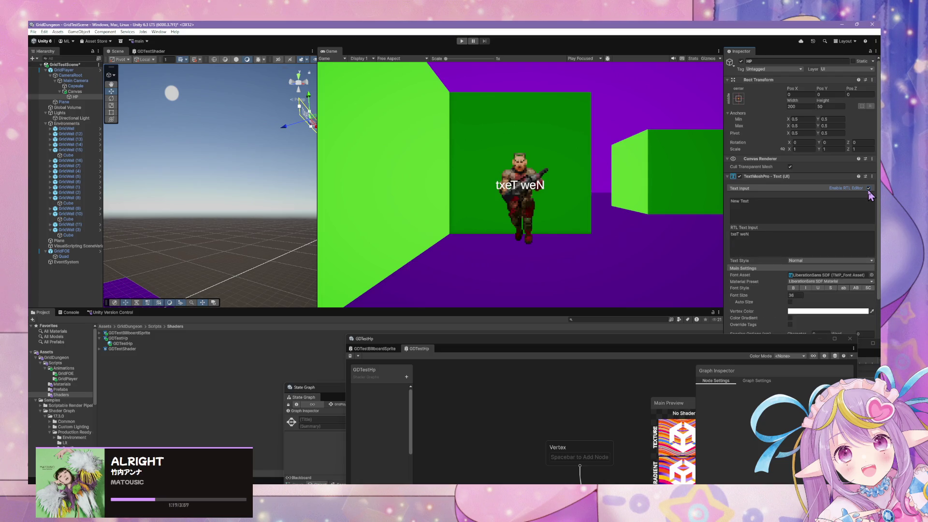
click(869, 189)
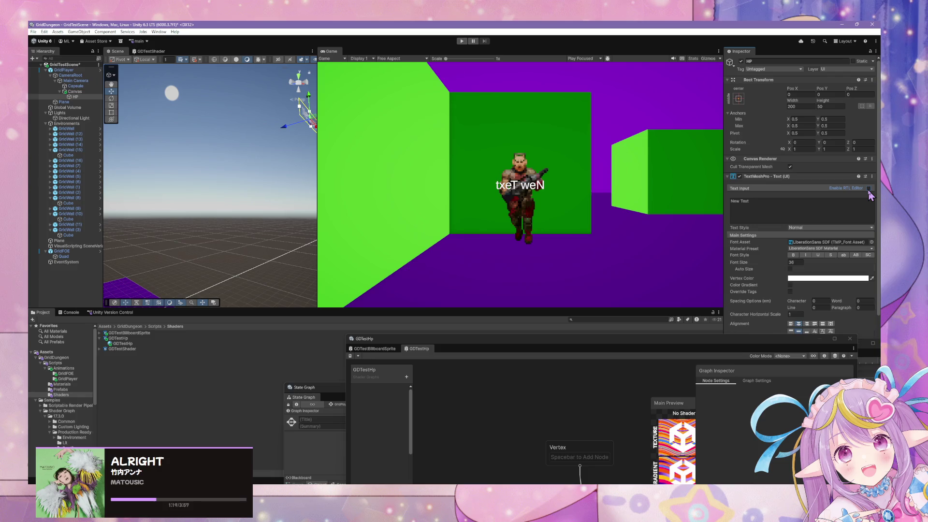
click(869, 189)
click(869, 188)
scroll(786, 252, down, 5)
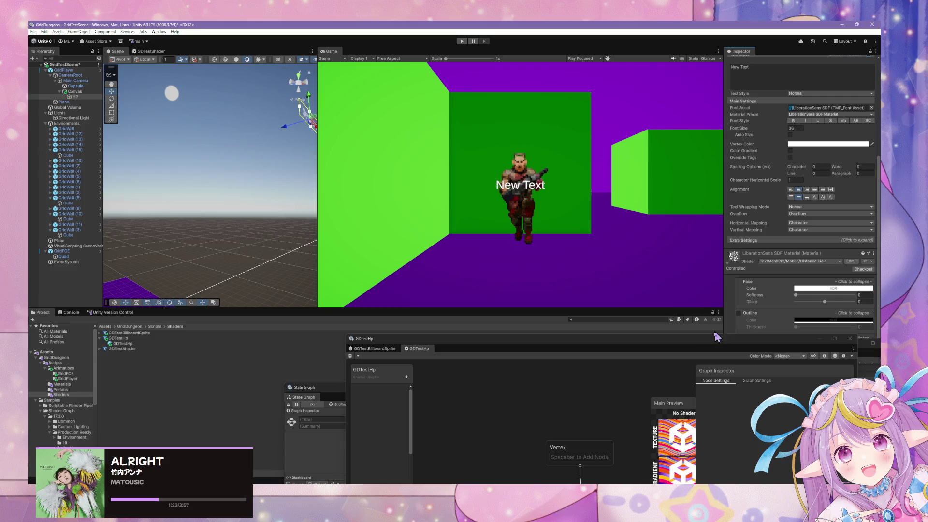
mouse_move(696, 348)
mouse_down()
mouse_move(619, 321)
mouse_move(521, 314)
mouse_up()
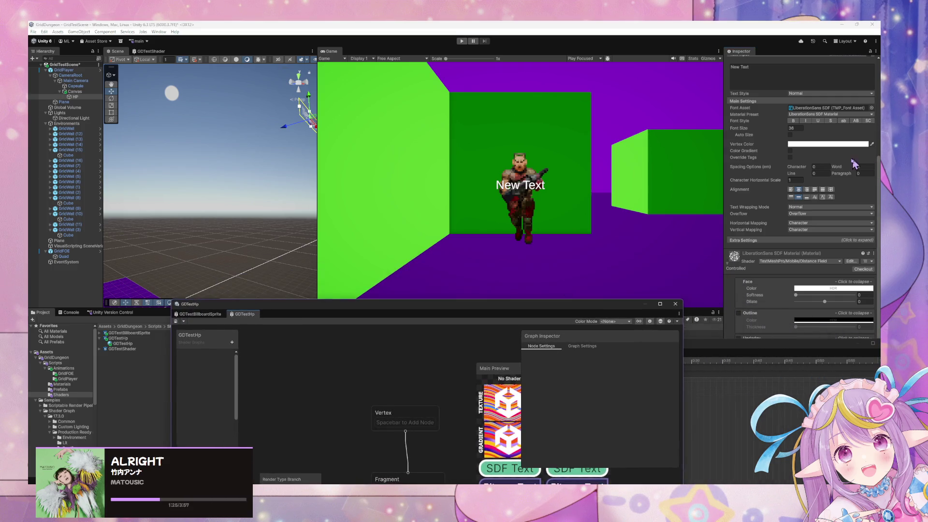
Scroll up in preparation for repositioning the GDTestHp shader graph window
scroll(773, 145, up, 5)
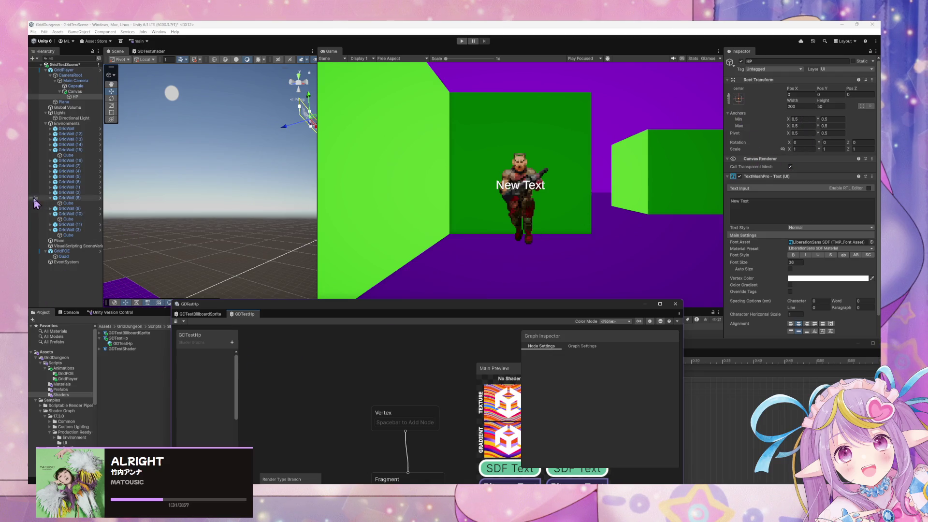
mouse_move(392, 483)
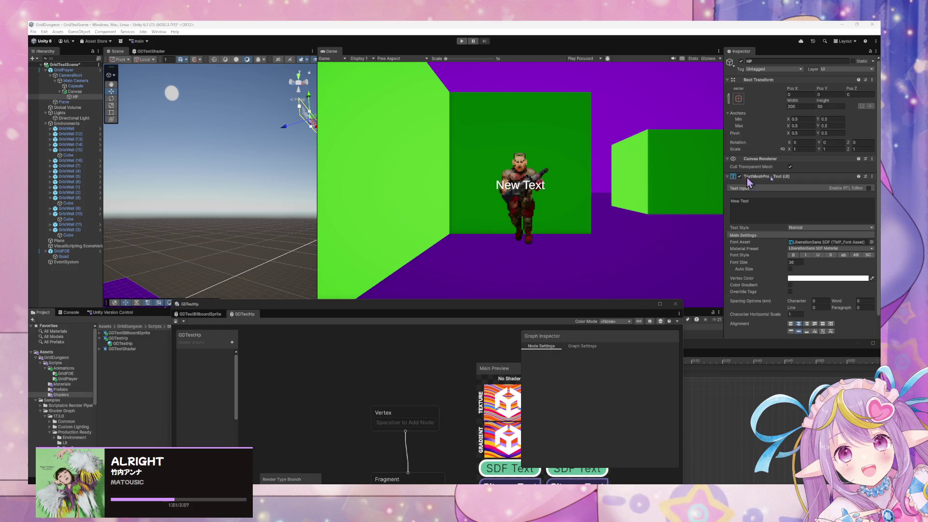
Anchor the HP text to the bottom-left corner with Pos X and Pos Y at 0
click(740, 111)
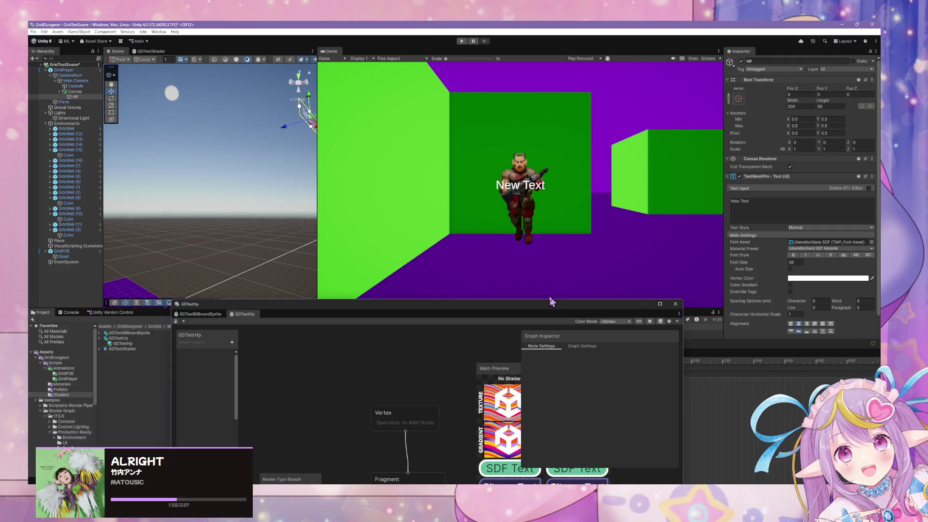
click(740, 99)
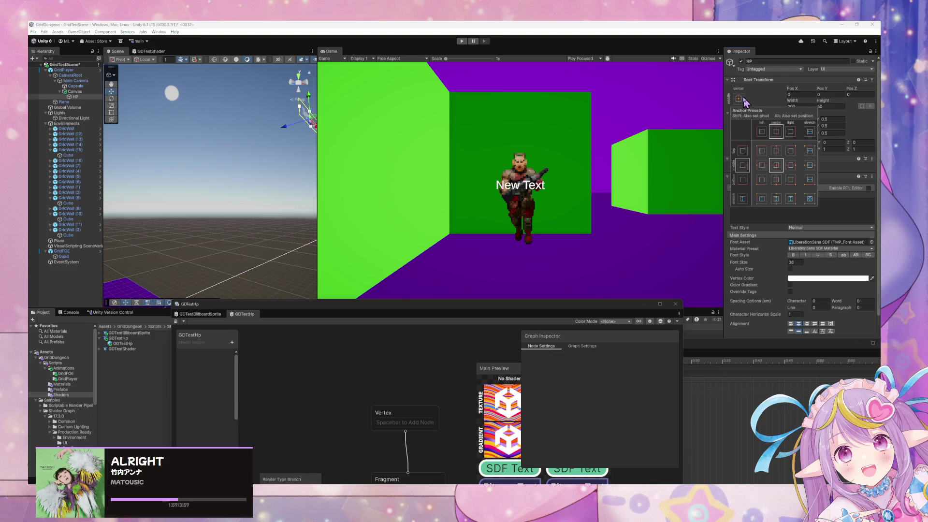
click(761, 179)
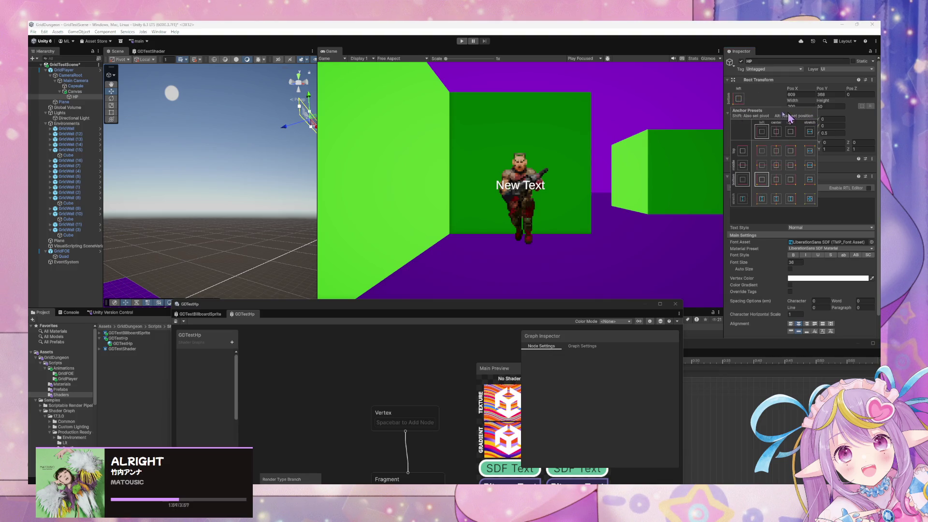
click(805, 95)
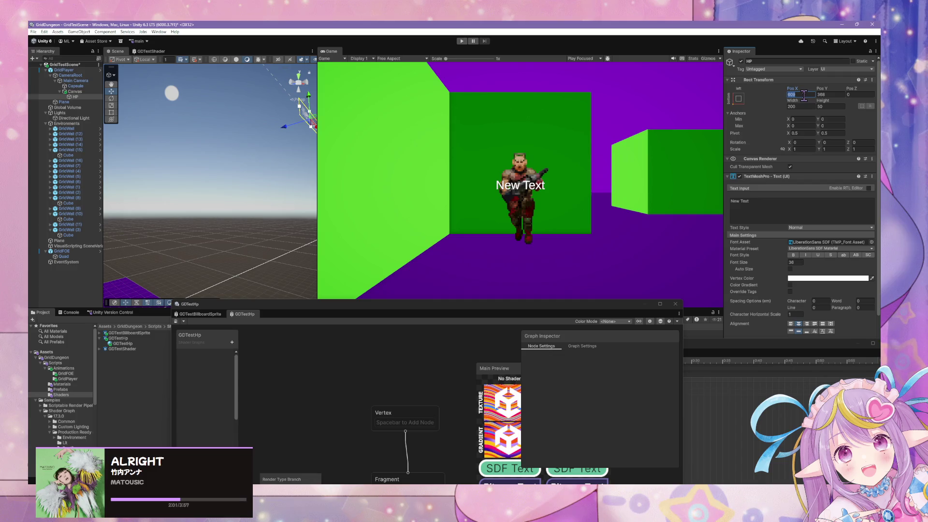
text(0)
click(829, 94)
text(0)
Move the shader graph window aside, enlarge the scene and game views, and nudge Pos Y upward
drag(418, 303, 479, 406)
mouse_move(457, 309)
mouse_down()
mouse_move(456, 346)
mouse_move(456, 332)
mouse_up()
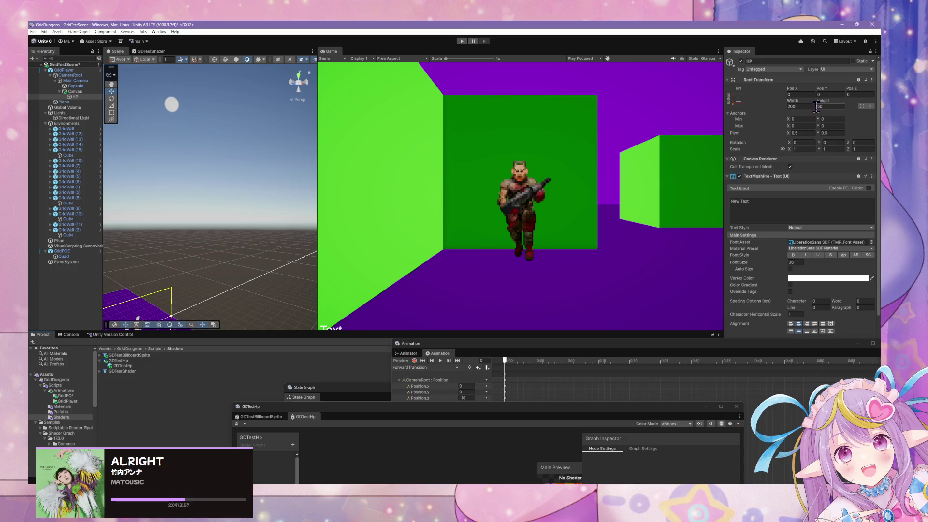
mouse_move(823, 89)
mouse_down()
mouse_move(918, 88)
mouse_move(170, 104)
mouse_move(189, 104)
mouse_up()
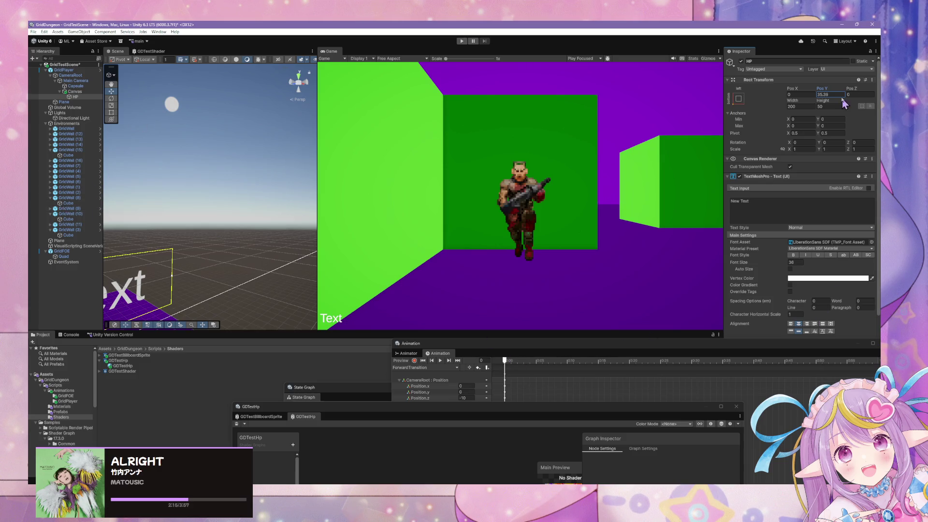
Re-anchor the label to the screen centre at position 0, 0
click(738, 99)
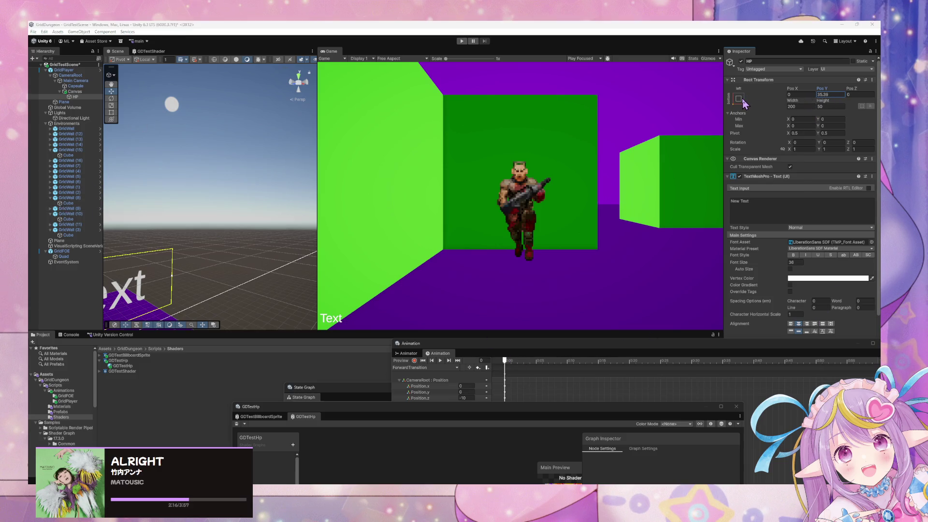
click(776, 165)
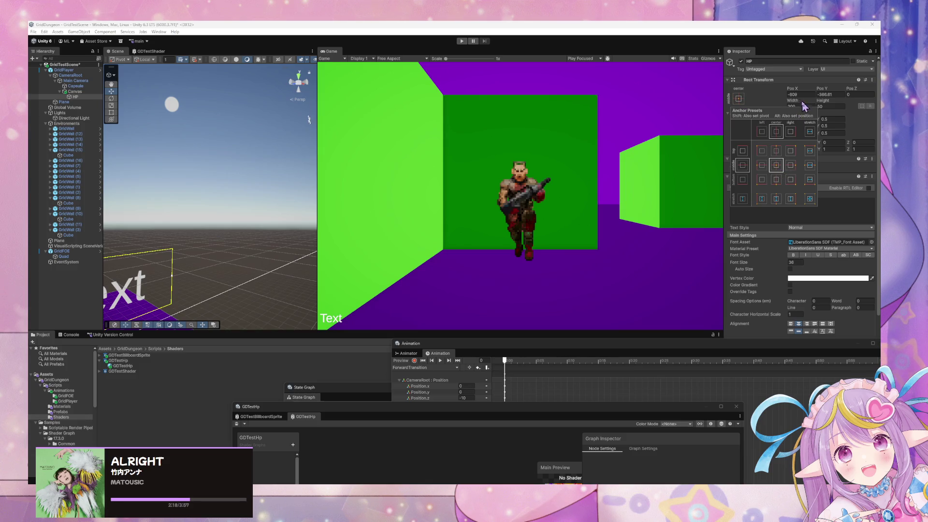
click(803, 95)
text(0)
click(842, 96)
text(0)
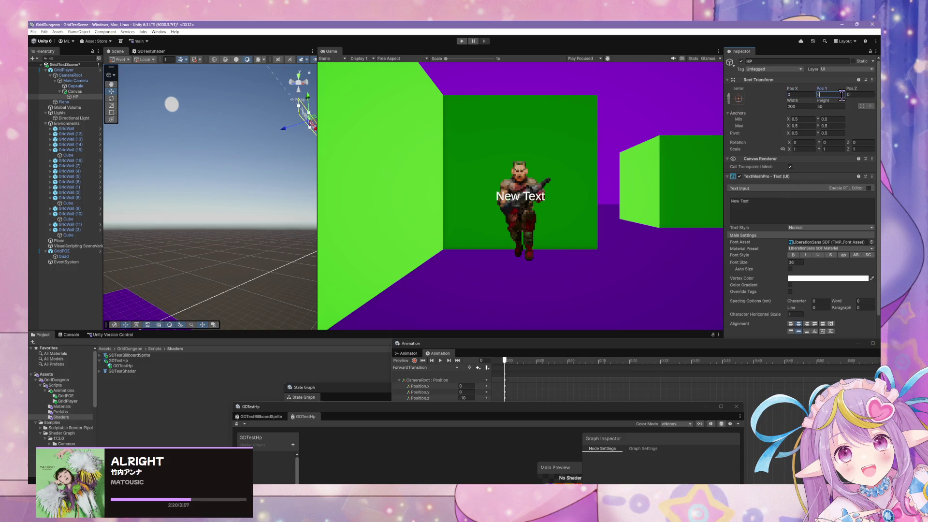
Return the label's anchor to bottom-left, again at position 0, 0
click(738, 99)
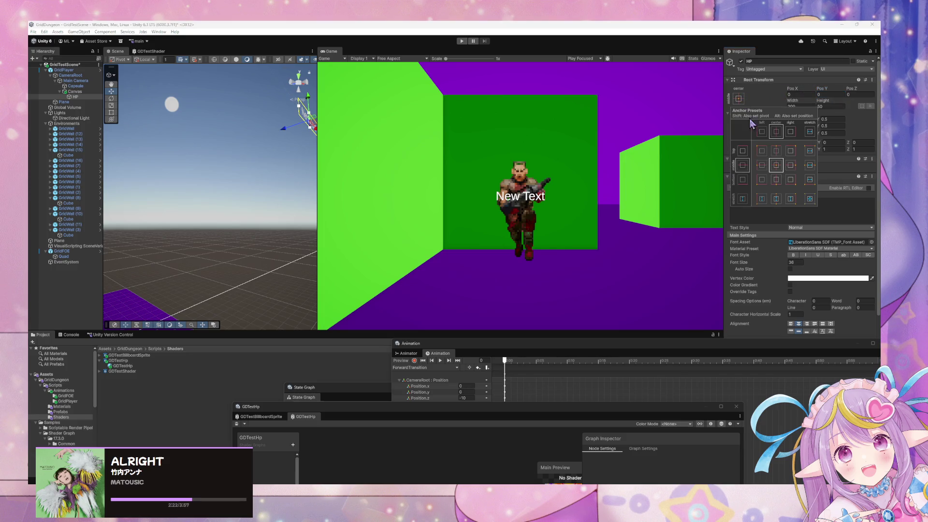
click(762, 181)
click(801, 95)
text(0)
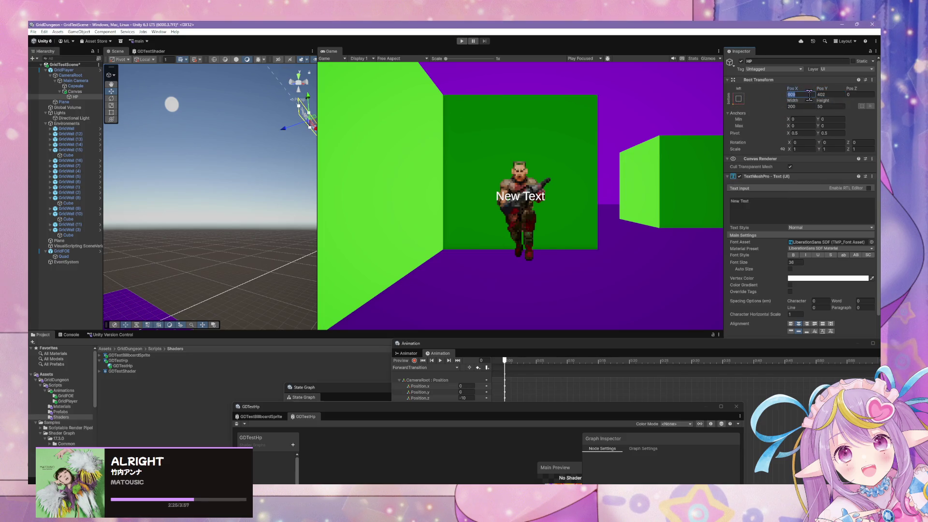
click(831, 94)
text(0)
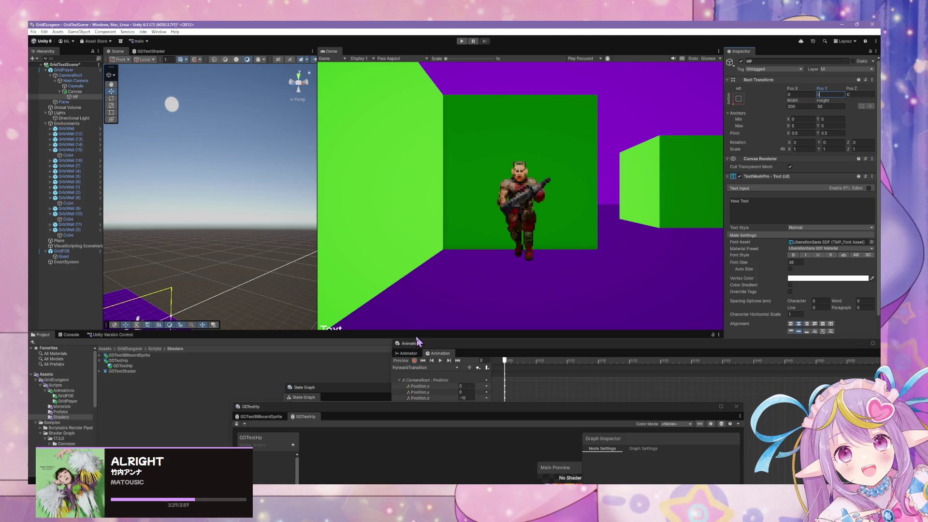
click(419, 340)
Set the HP label's Pivot Y to 0 and reset its Pos Y to 0
click(825, 133)
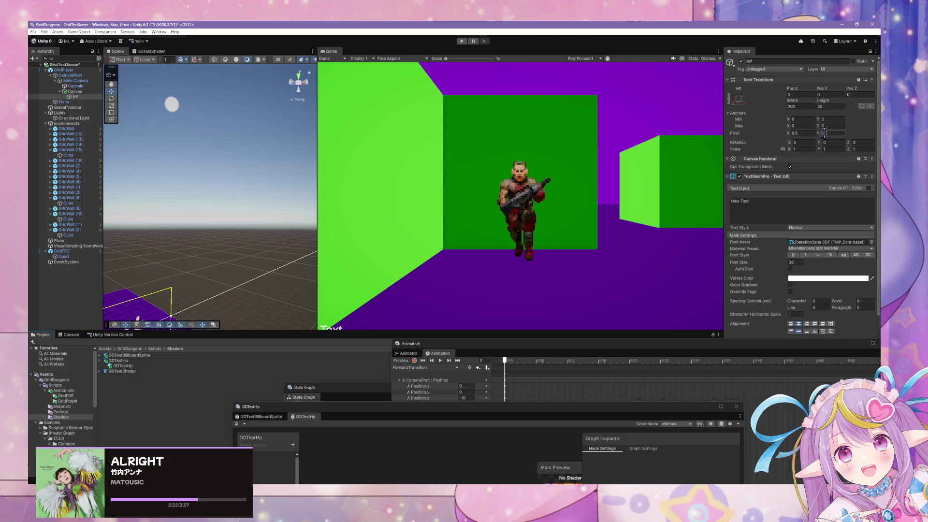
click(795, 133)
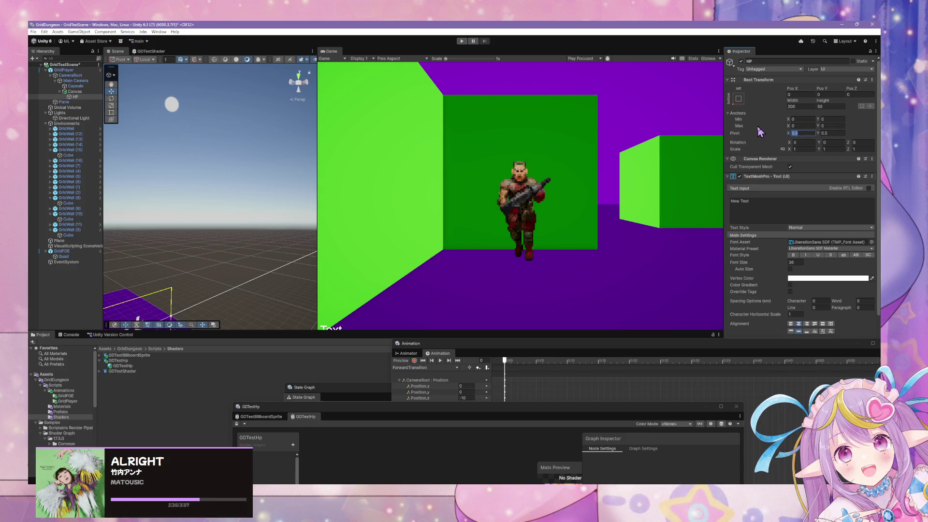
click(827, 134)
click(477, 340)
mouse_move(341, 332)
mouse_down()
mouse_move(341, 266)
mouse_move(341, 304)
mouse_up()
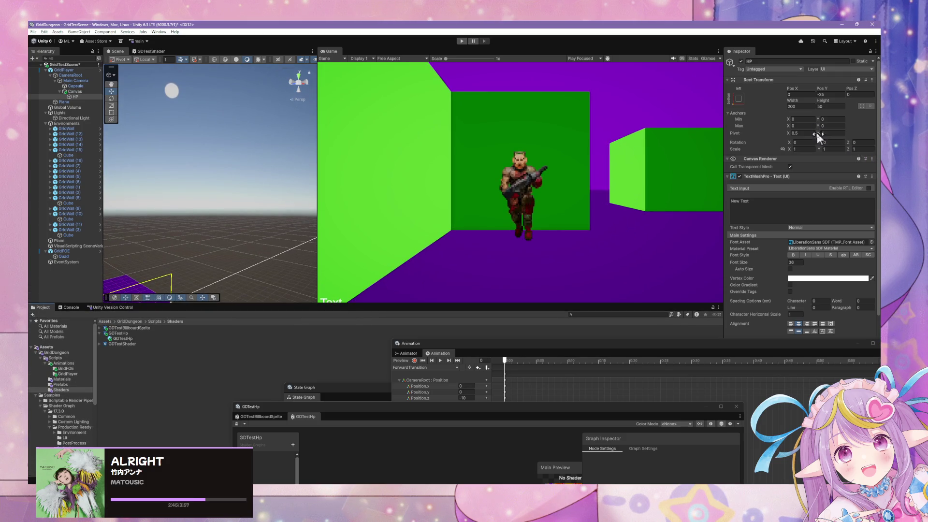
drag(817, 136, 812, 135)
text(0)
click(835, 95)
text(0)
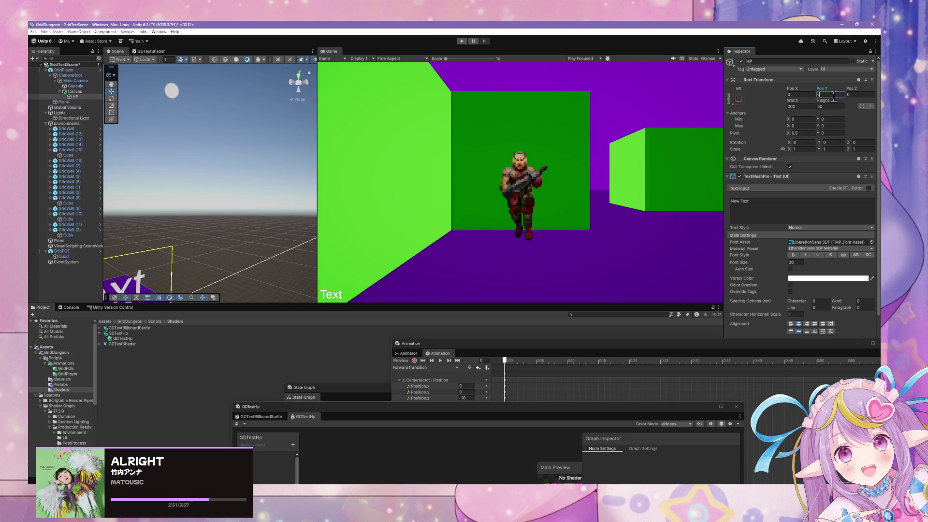
click(456, 242)
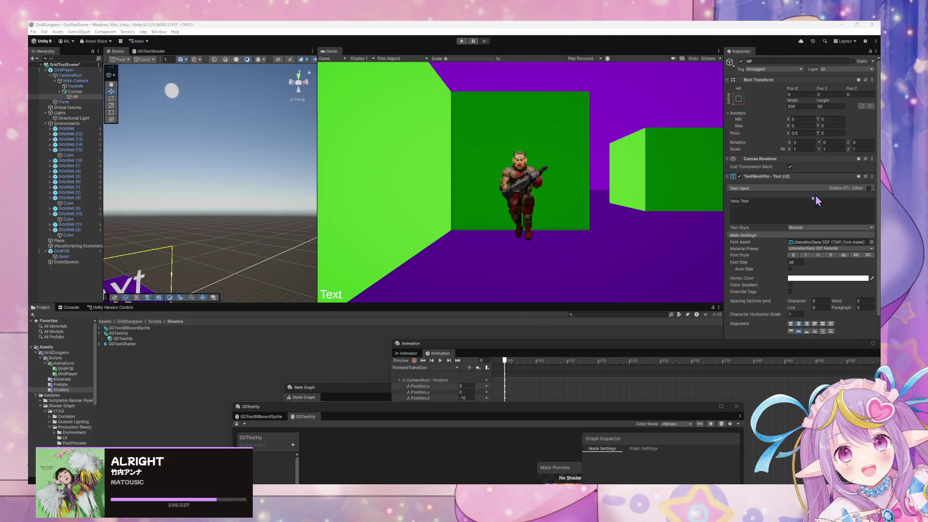
Change the label's text to HP and set its Pivot X and Pos X to 0
click(751, 208)
text(HP)
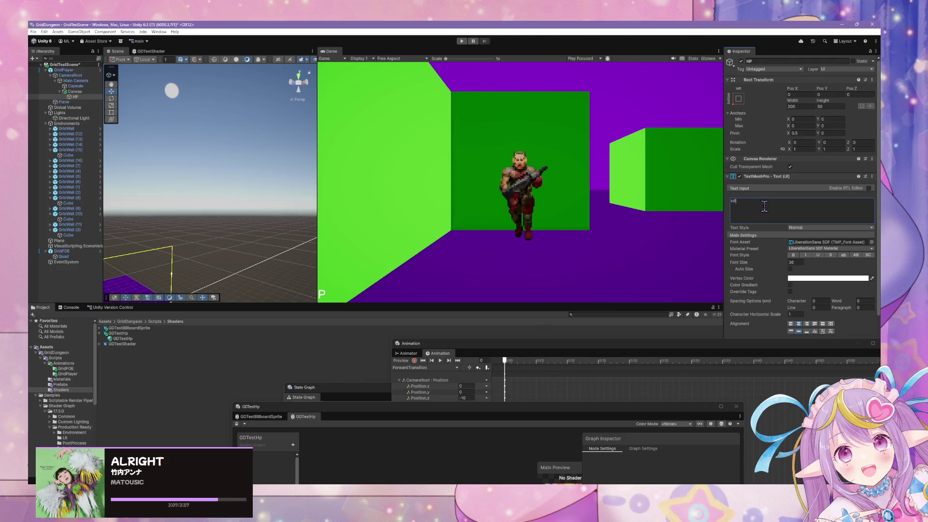
click(809, 132)
click(805, 95)
text(0)
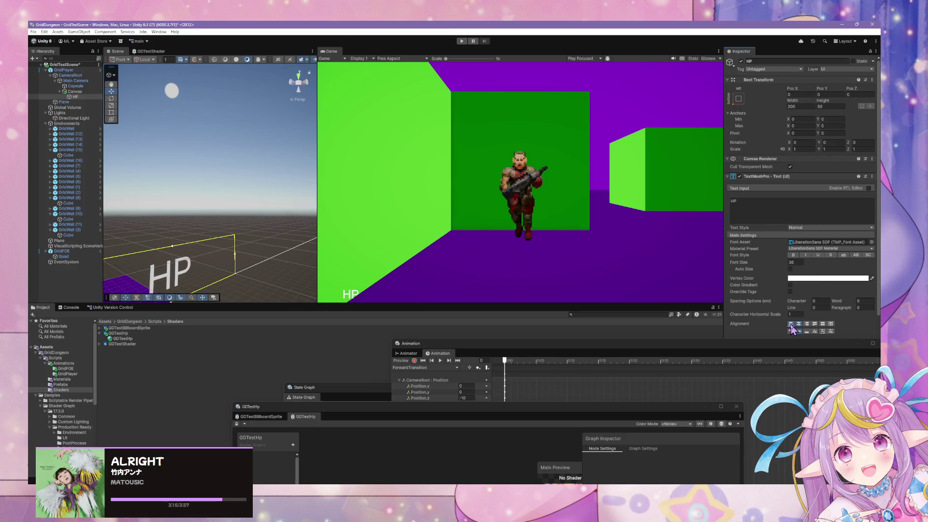
key(Return)
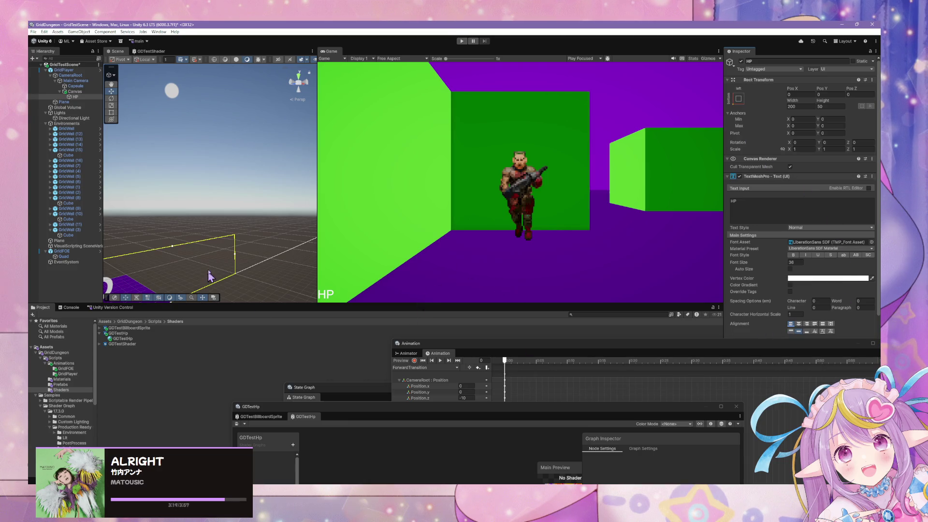
Orbit the Scene view to view the HP text and bring the shader graph window to mid-screen
drag(237, 235, 177, 258)
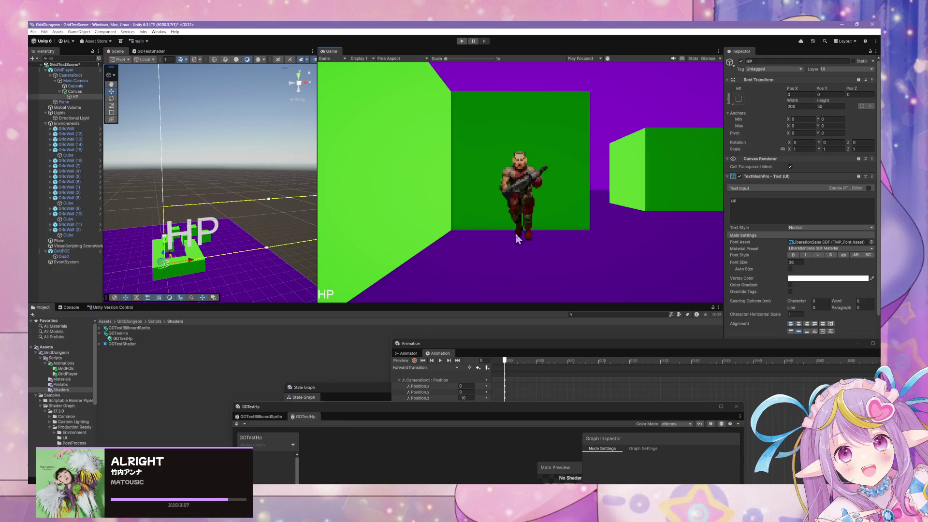
click(776, 210)
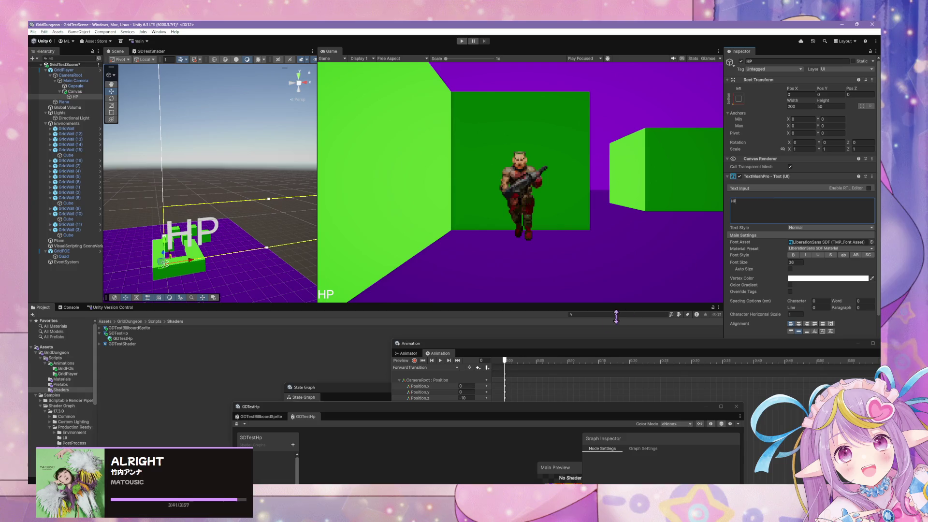
mouse_move(508, 410)
mouse_down()
mouse_move(474, 209)
mouse_move(566, 235)
mouse_up()
Close the GDTestHp graph tab and delete the GDTestHp shader asset
right_click(367, 239)
click(411, 252)
click(116, 334)
key(Delete)
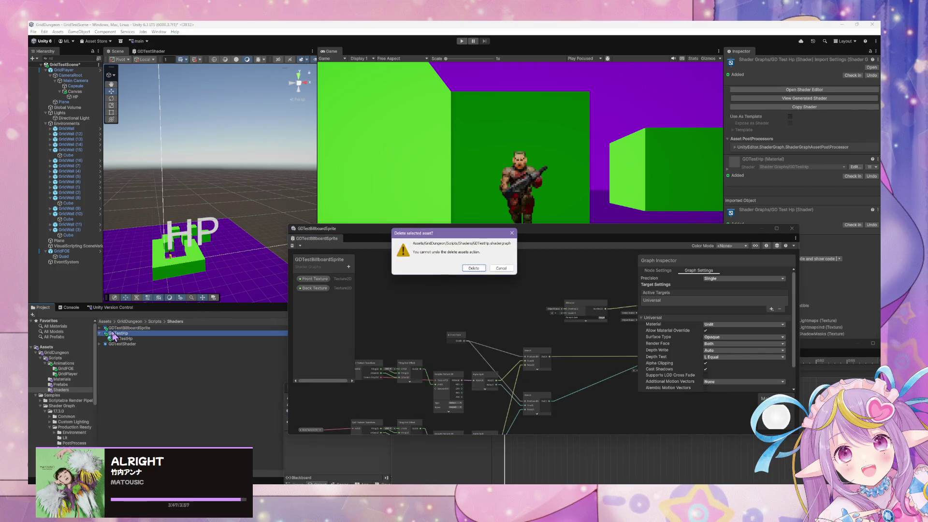
click(473, 268)
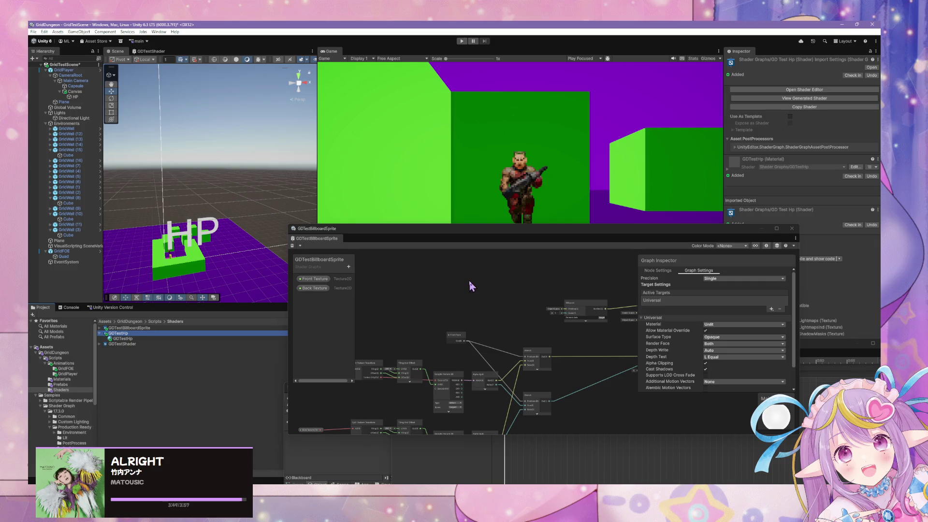
Select the HP text and rearrange windows so the GridPlayer state graph sits centre-screen
click(203, 228)
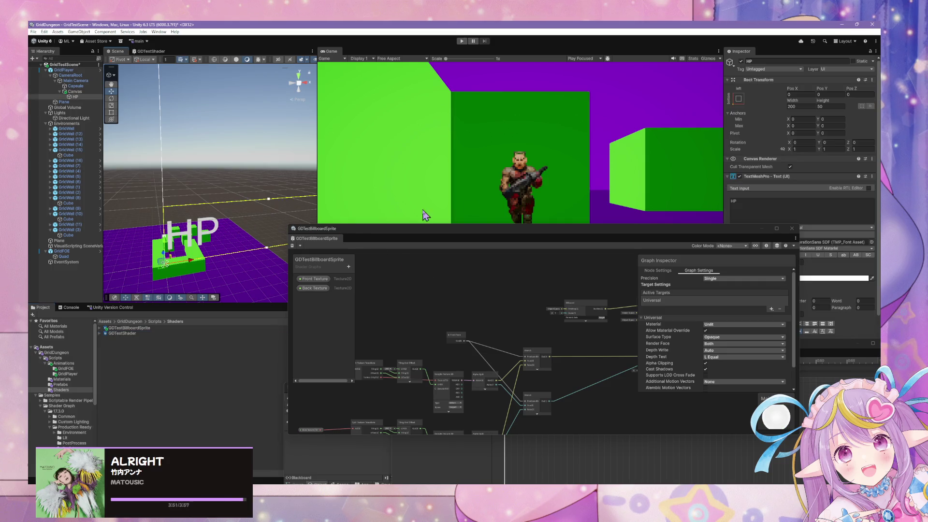
mouse_move(571, 235)
mouse_down()
mouse_move(543, 247)
mouse_move(503, 314)
mouse_move(483, 312)
mouse_move(755, 193)
mouse_move(590, 244)
mouse_move(571, 213)
mouse_up()
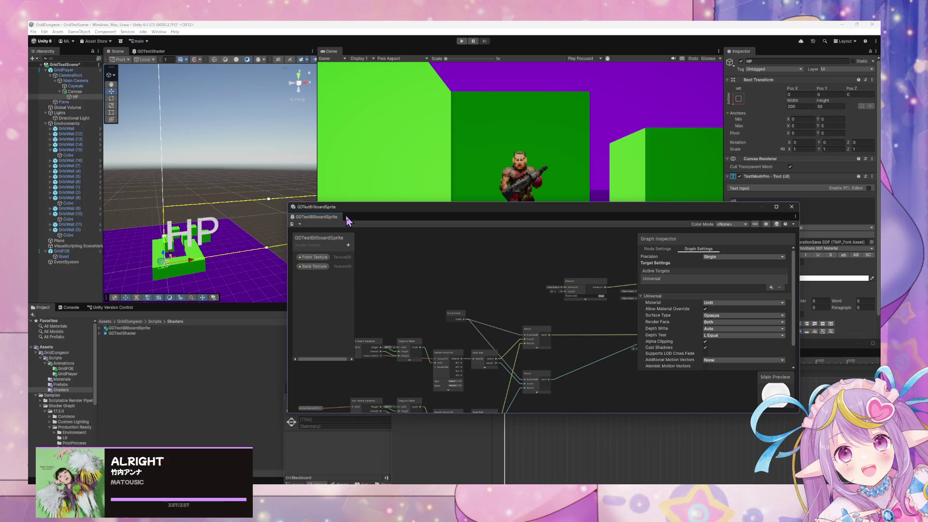
mouse_move(351, 220)
mouse_down()
mouse_move(520, 197)
mouse_move(537, 172)
mouse_up()
mouse_move(336, 395)
mouse_down()
mouse_move(319, 207)
mouse_move(550, 273)
mouse_move(418, 258)
mouse_up()
right_click(521, 362)
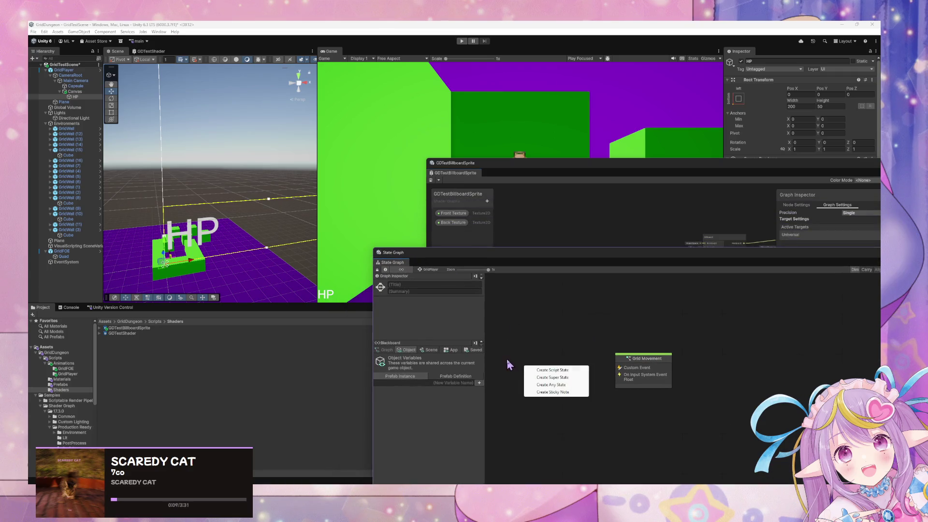
Add a script state titled Grid Battle and make it a start state
click(556, 369)
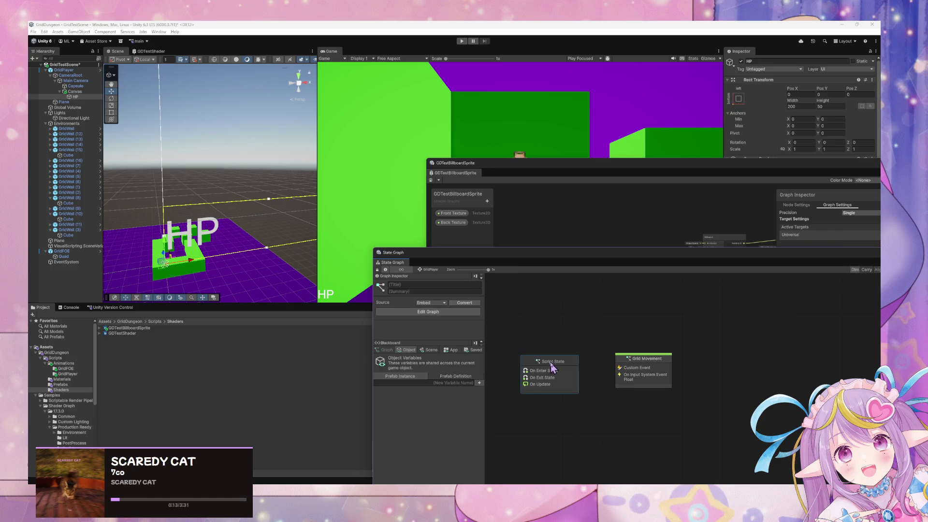
drag(489, 255, 427, 242)
text(Grid Battle)
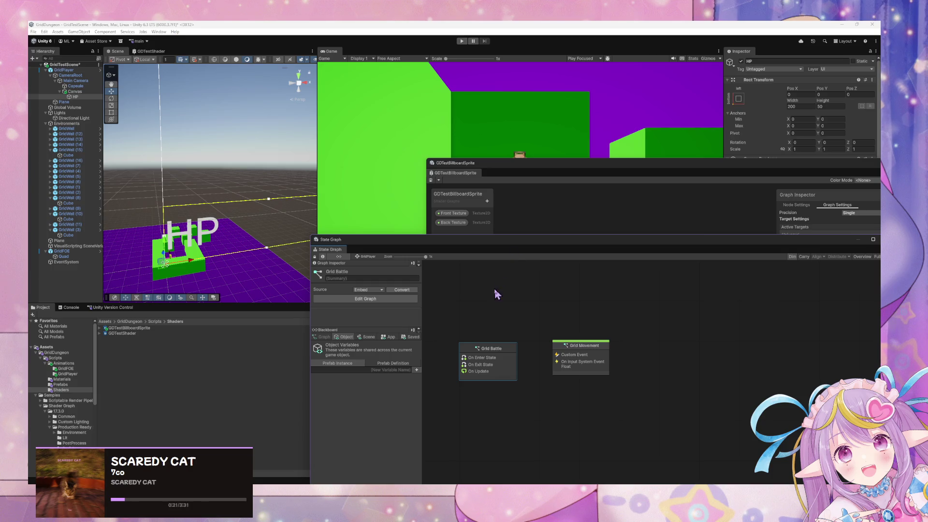
right_click(511, 357)
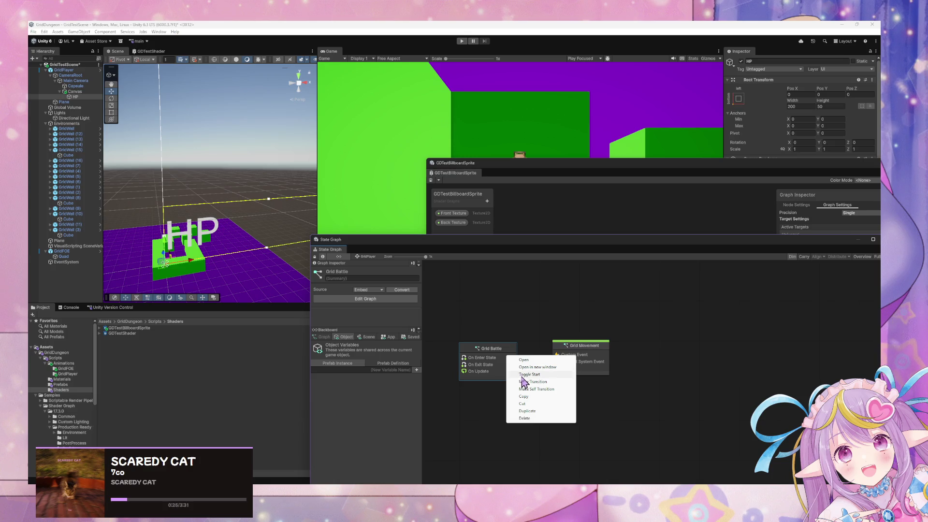
click(541, 381)
Create a transition from Grid Battle to Grid Movement
click(565, 359)
right_click(566, 358)
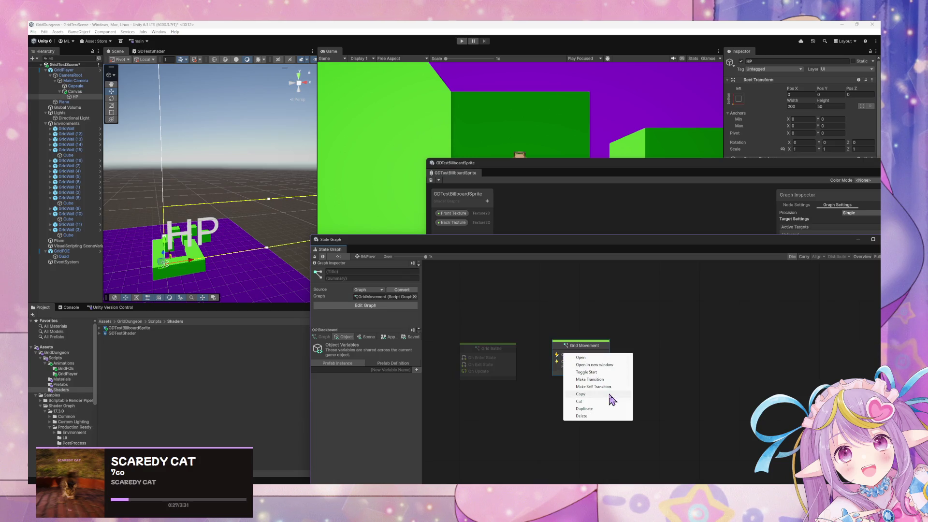
key(Escape)
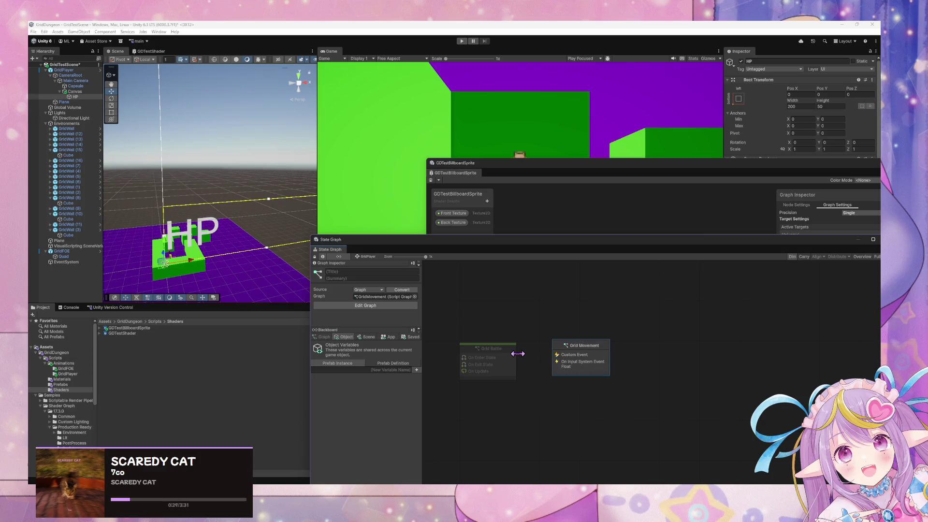
right_click(516, 358)
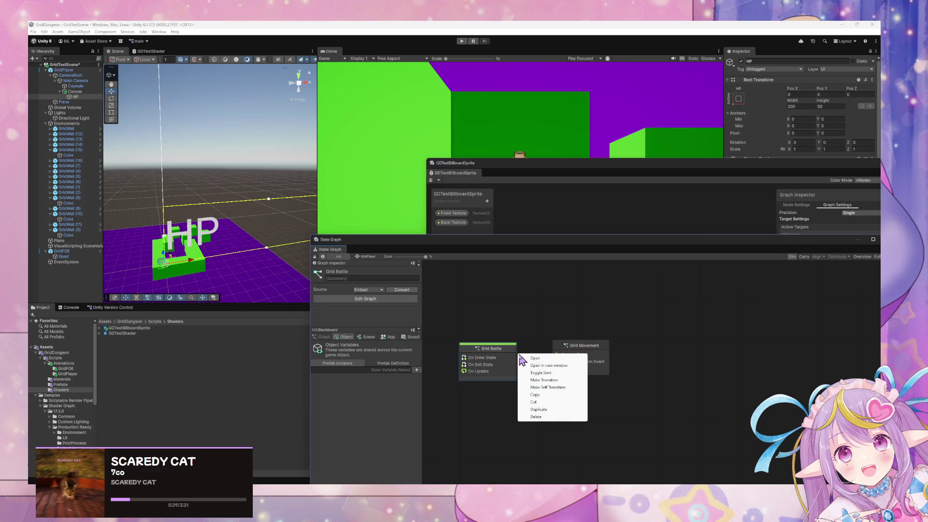
click(561, 380)
click(579, 353)
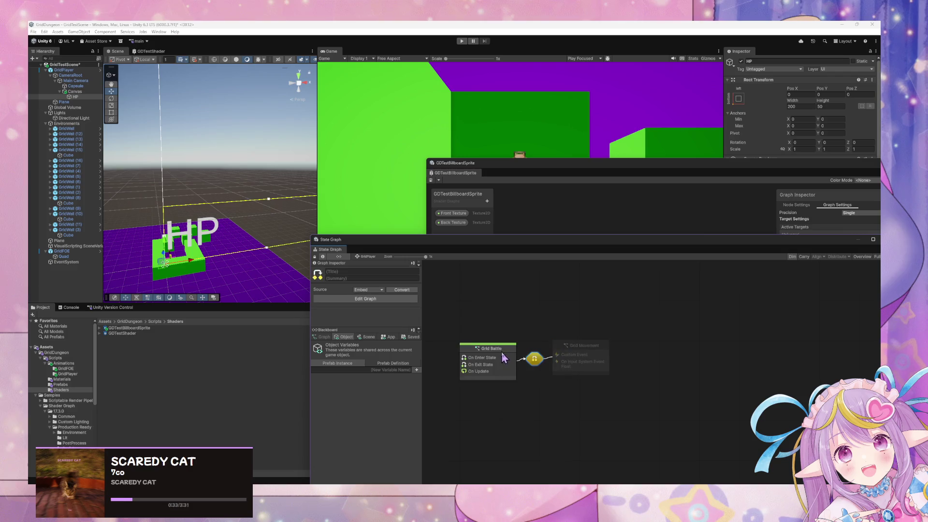
double_click(533, 362)
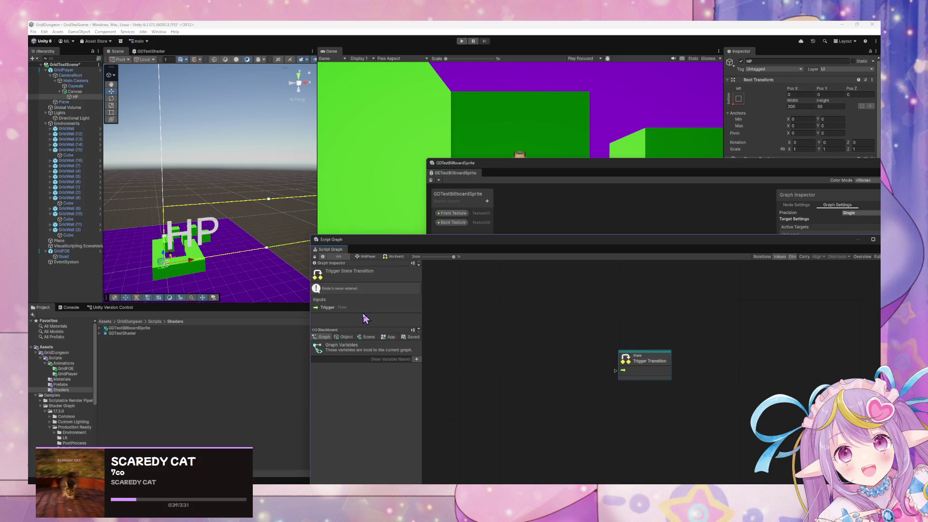
Add a Custom Event node to the transition graph and wire it to Trigger Transition
click(366, 257)
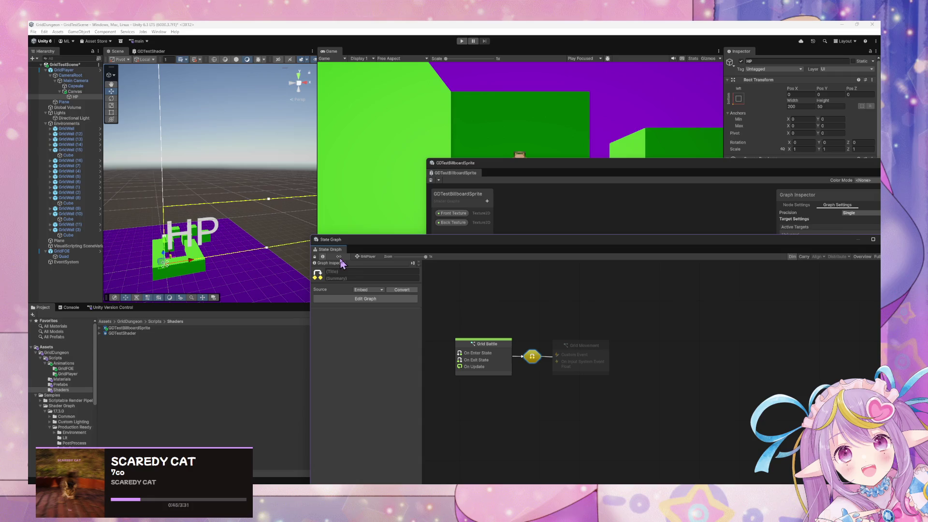
double_click(531, 356)
right_click(558, 362)
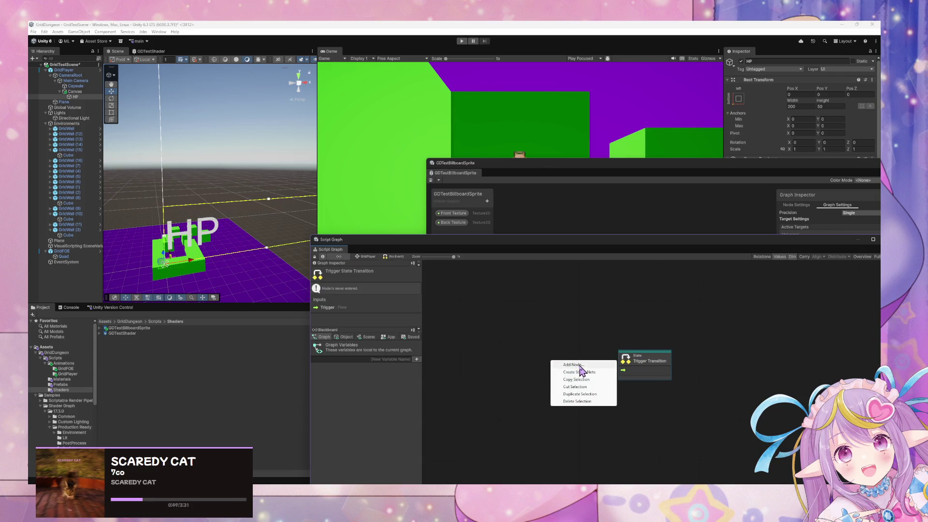
click(581, 366)
text(event)
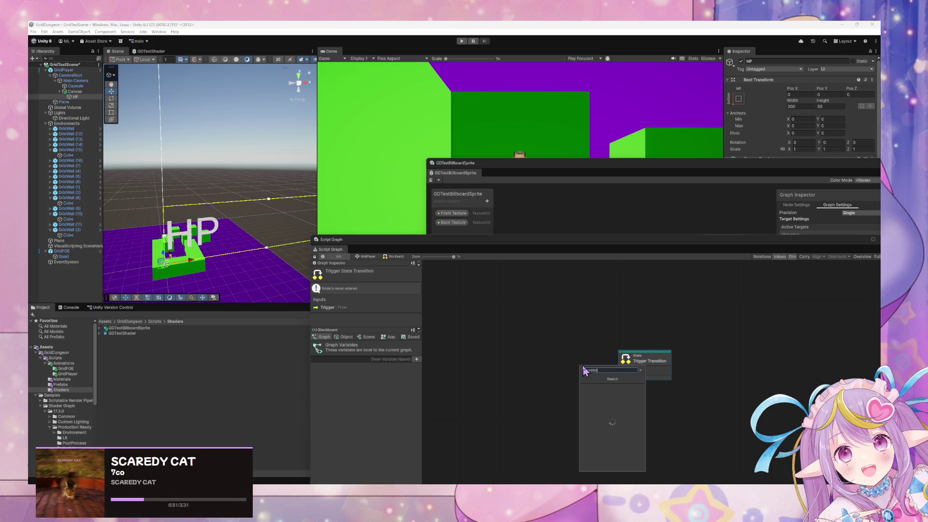
text(nt)
key(Down)
key(Down)
key(Down)
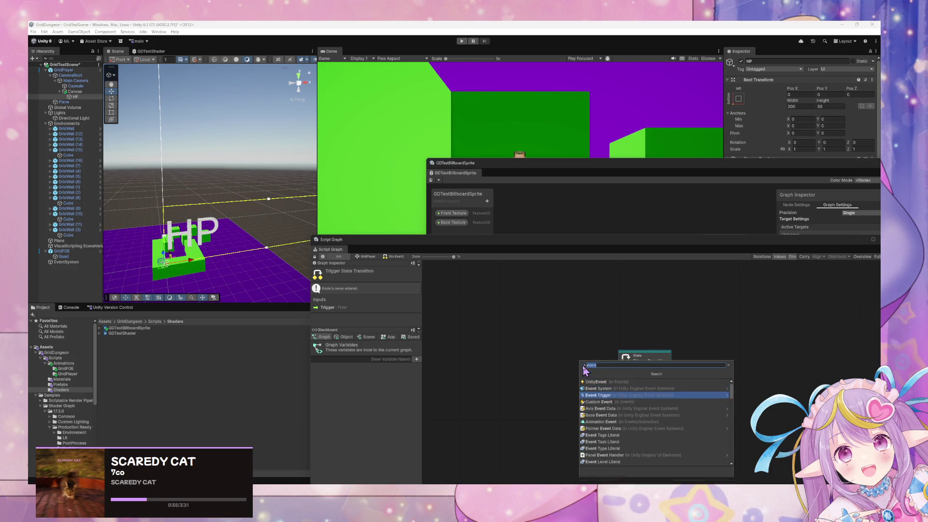
key(Return)
mouse_move(581, 372)
mouse_down()
mouse_move(566, 356)
mouse_move(622, 370)
mouse_up()
drag(555, 362, 556, 368)
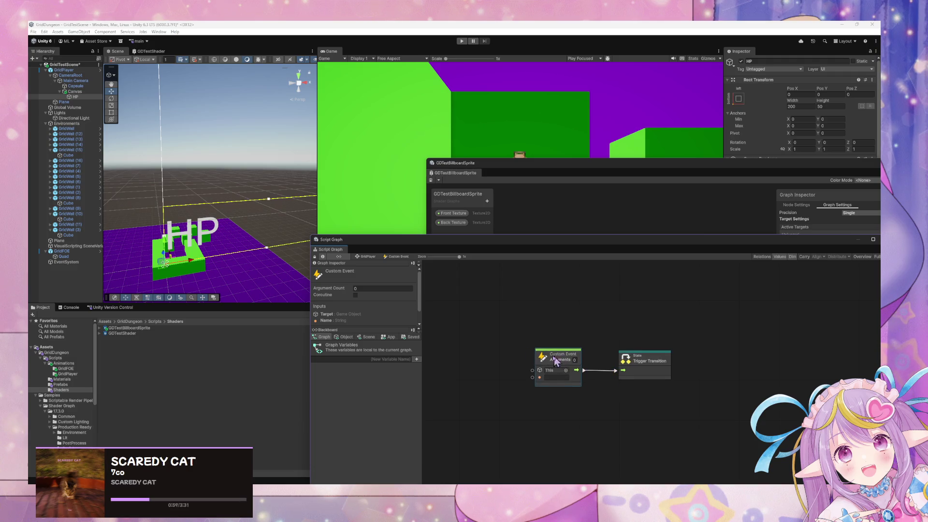
Hide the blackboard and rename the Custom Event, typing 'Movement' into its name
click(367, 256)
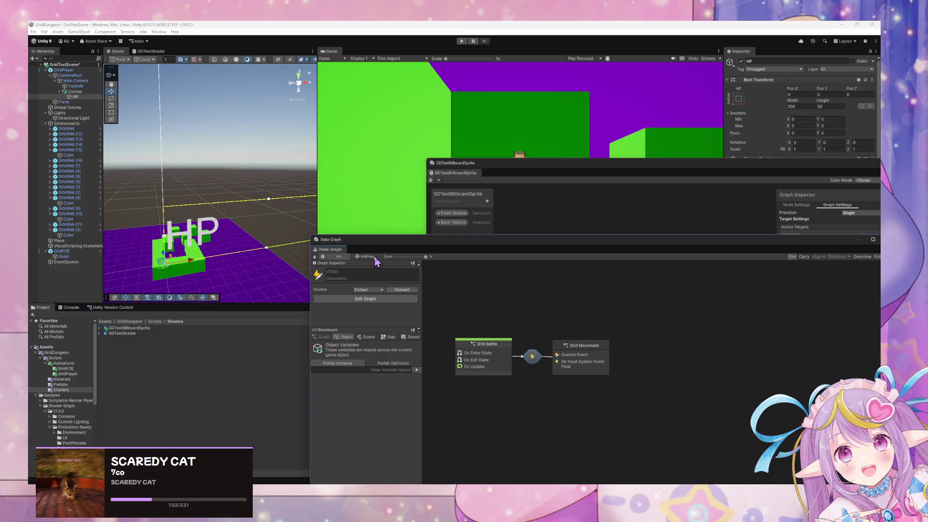
click(339, 258)
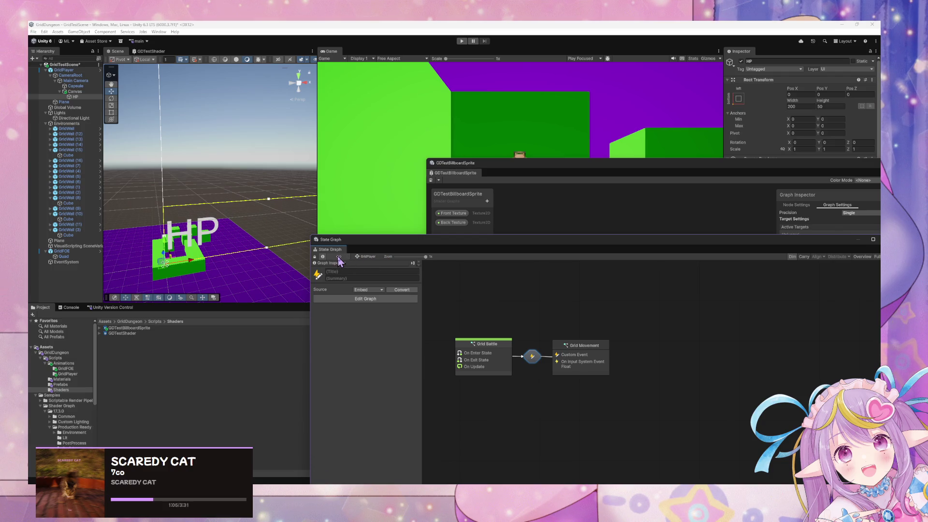
double_click(532, 356)
click(566, 378)
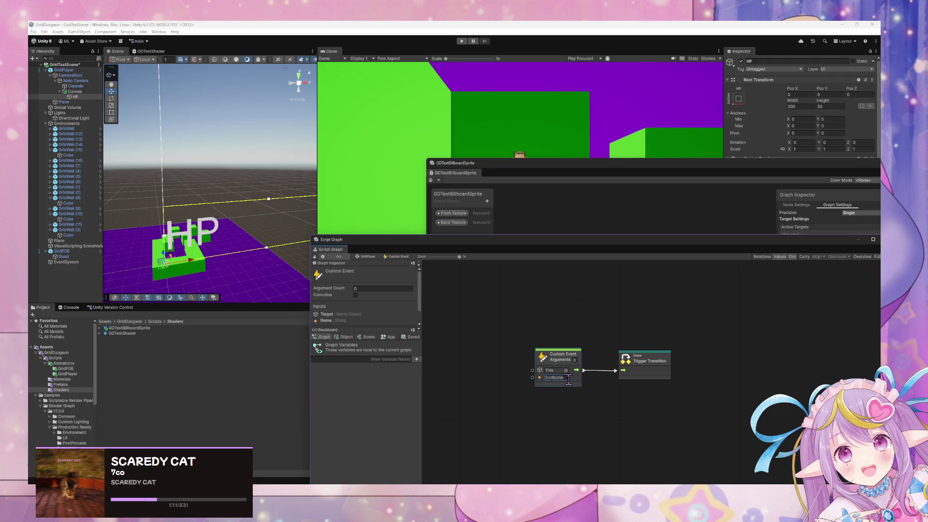
click(370, 259)
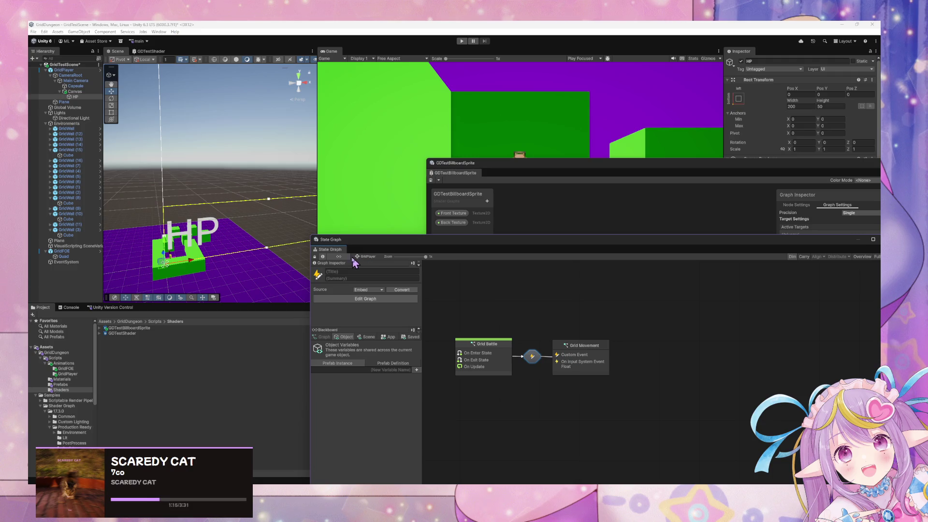
double_click(533, 357)
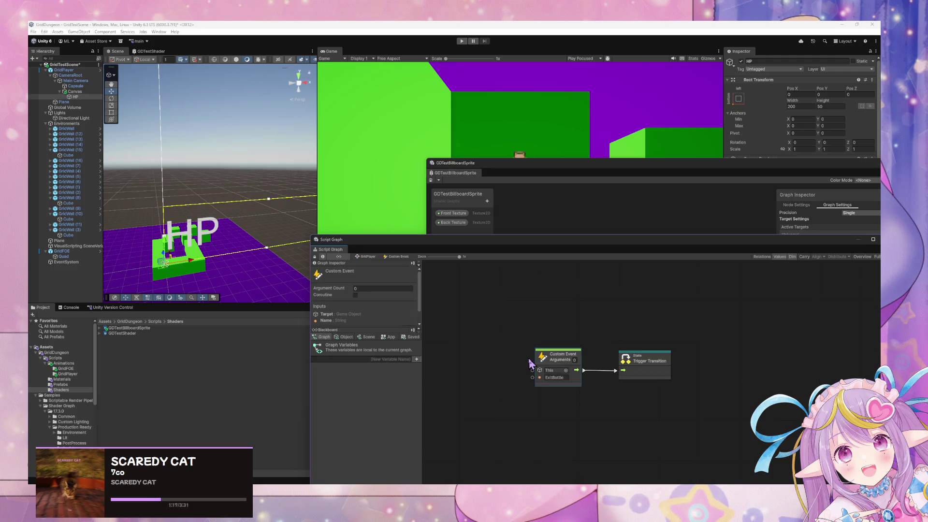
click(555, 377)
click(594, 390)
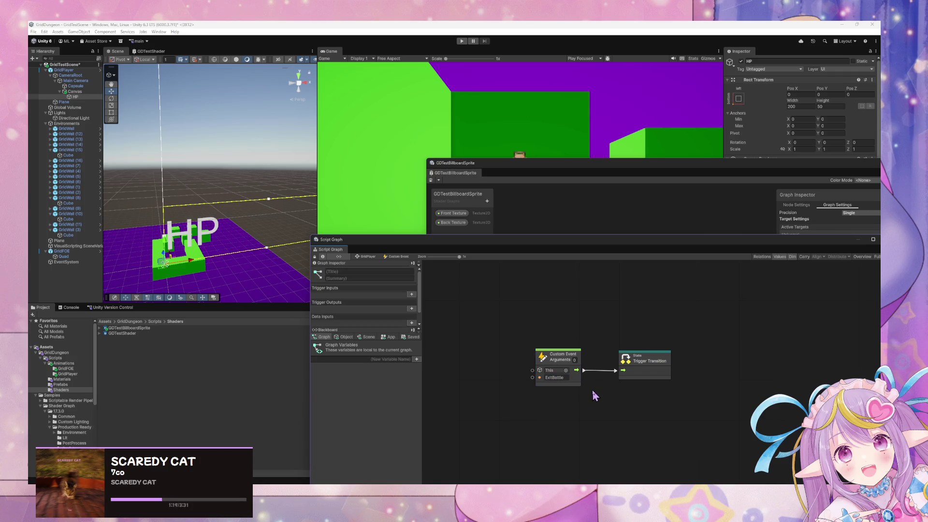
click(555, 378)
text(Movement)
click(366, 257)
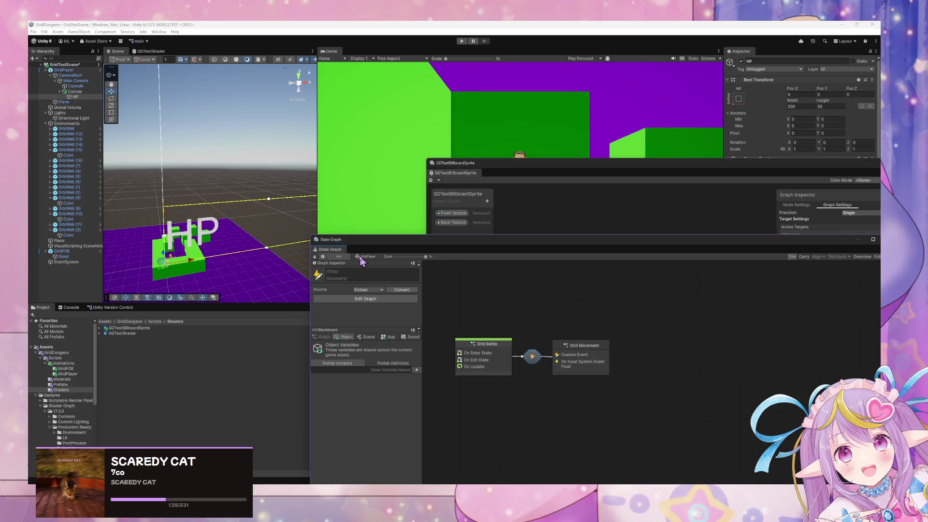
Rearrange the states and create a transition from Grid Movement to Grid Battle
click(591, 335)
drag(592, 335, 605, 326)
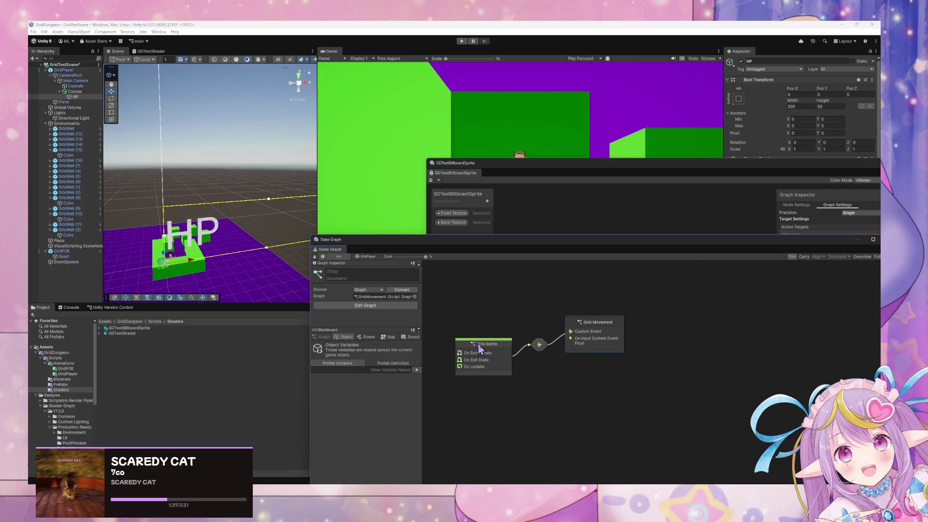
drag(486, 344, 481, 353)
right_click(592, 338)
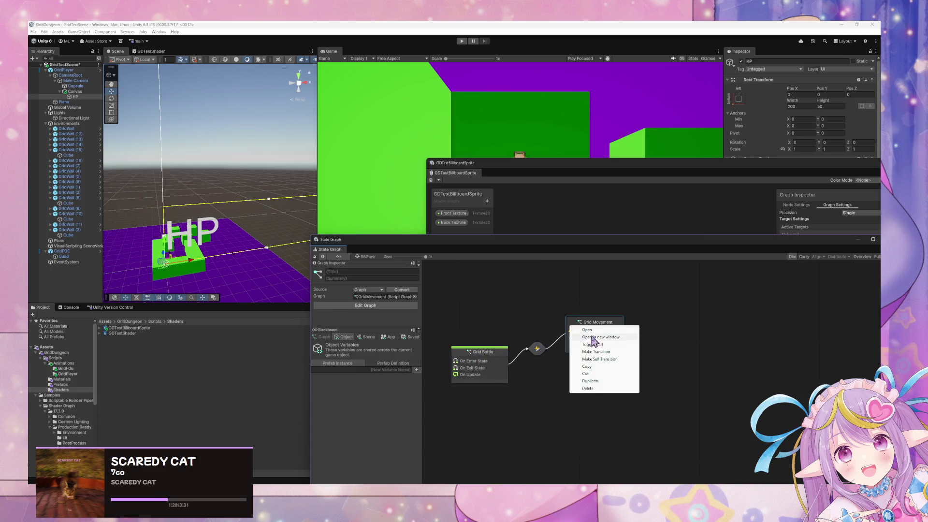
click(614, 352)
click(505, 361)
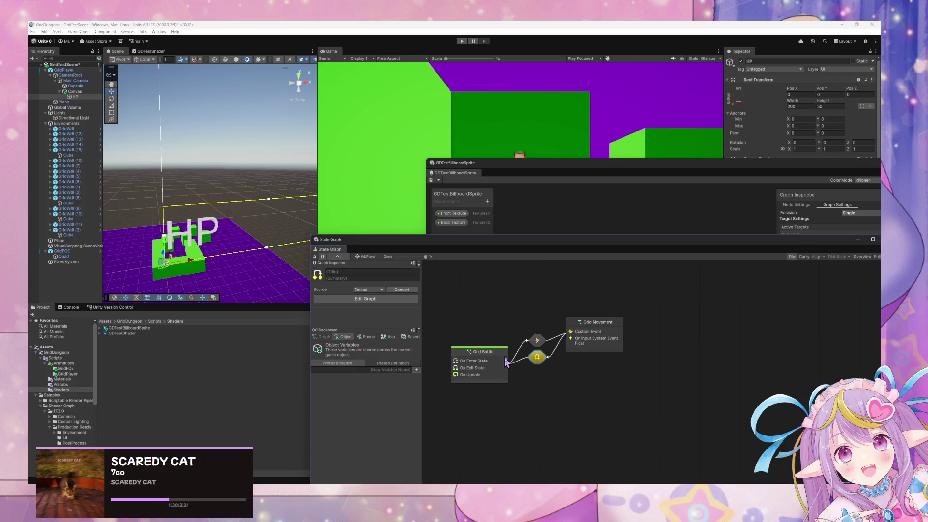
double_click(538, 358)
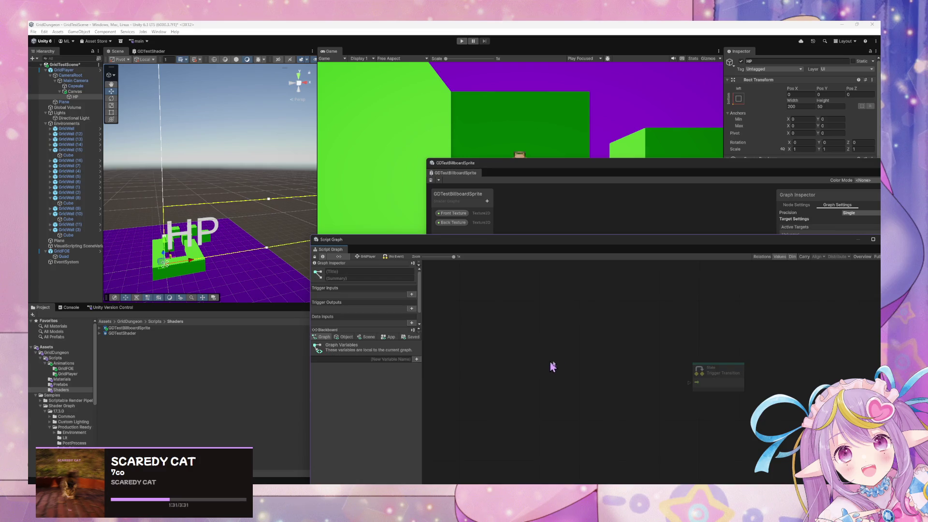
Add a Custom Event named Battle and wire it to Trigger Transition
right_click(648, 377)
text(custom)
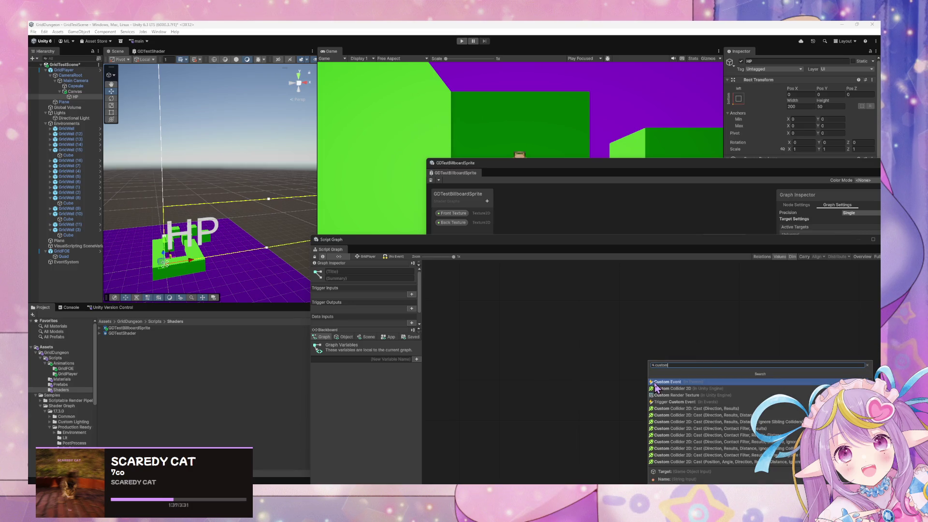
click(656, 383)
mouse_move(696, 395)
mouse_down()
mouse_move(651, 394)
mouse_move(689, 383)
mouse_up()
click(635, 396)
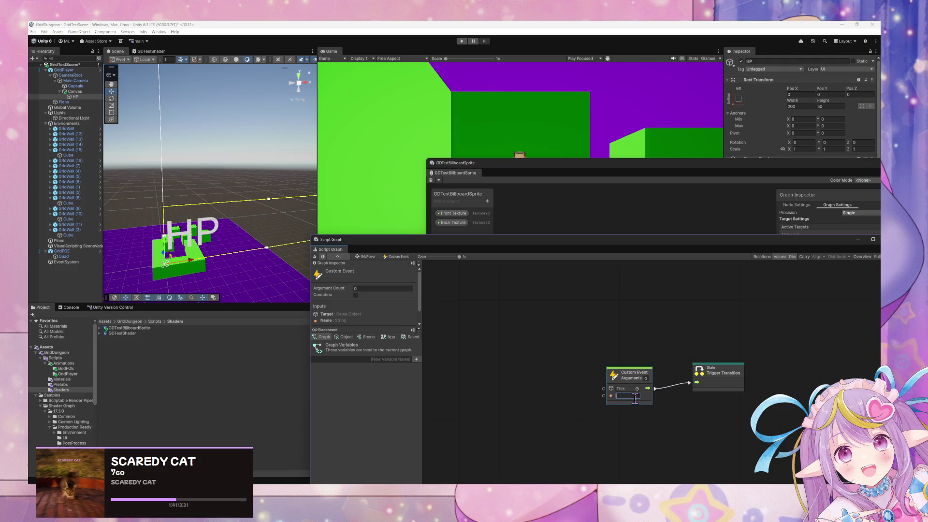
text(Battle)
drag(632, 382, 630, 379)
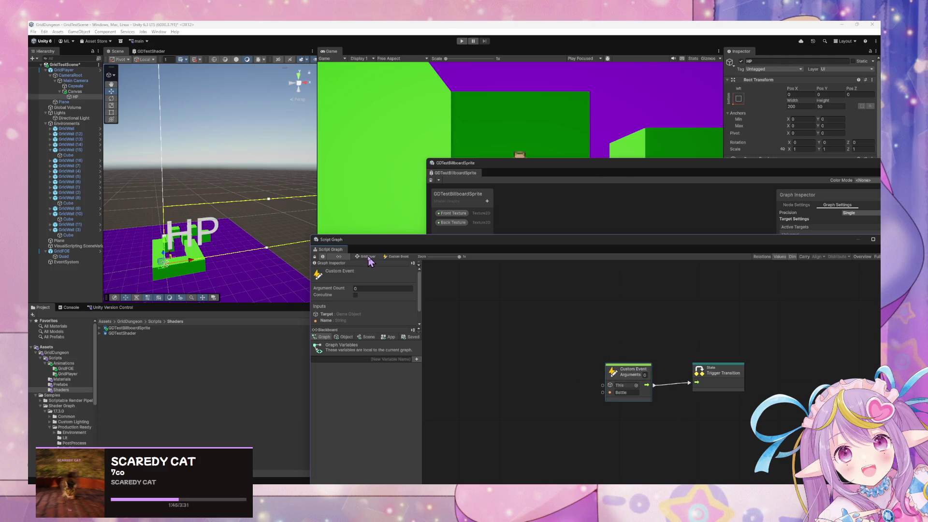
Space out the states in the GridPlayer graph so both transitions show
click(368, 257)
drag(599, 322, 617, 353)
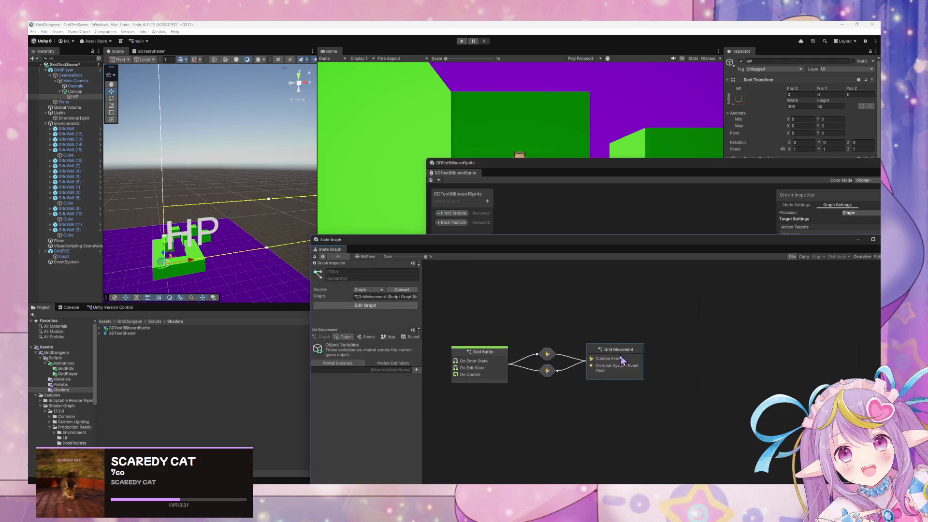
drag(494, 362, 492, 356)
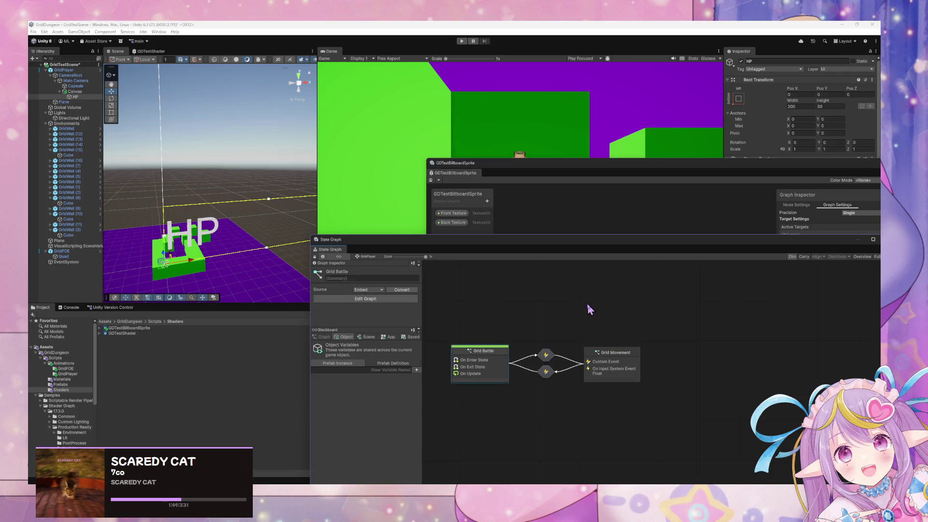
double_click(485, 355)
Nudge the On Enter State node and move the shader graph window out of the way
drag(612, 319, 625, 328)
click(598, 183)
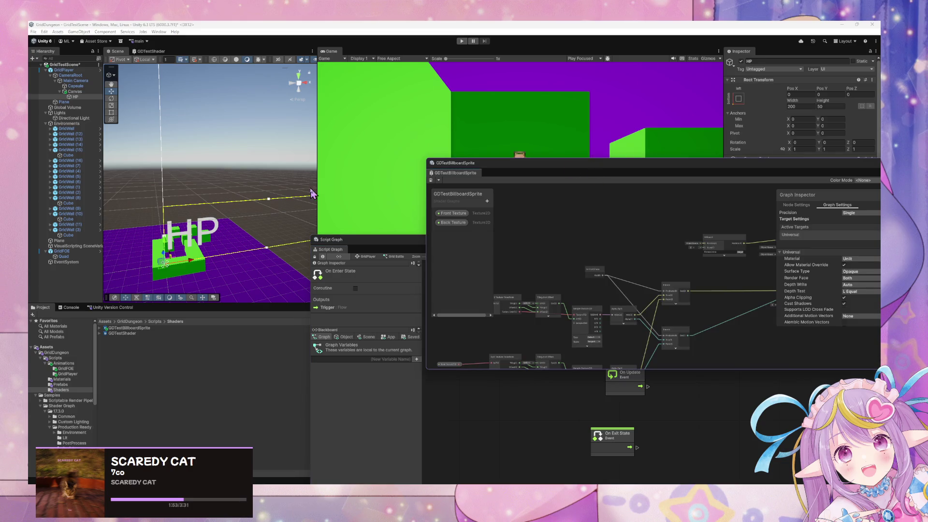
mouse_move(556, 171)
mouse_down()
mouse_move(615, 269)
mouse_move(617, 304)
mouse_up()
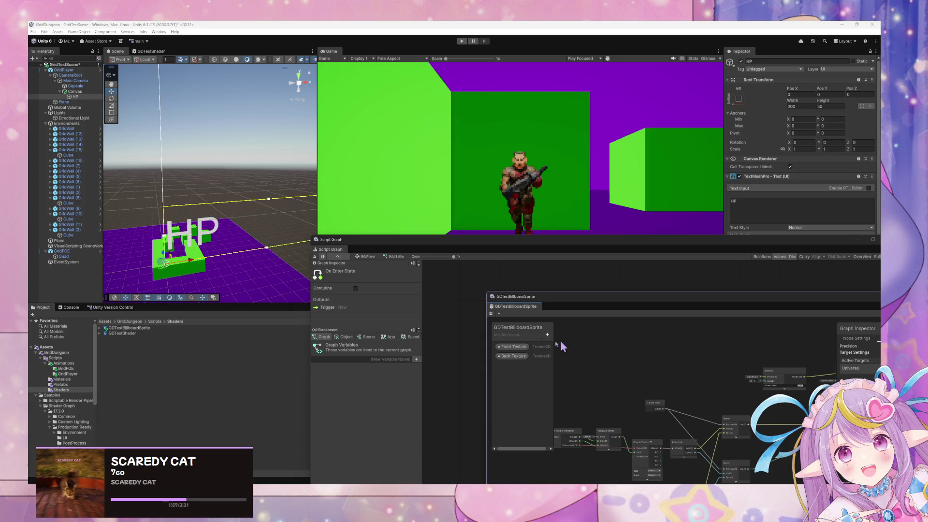
mouse_move(531, 309)
mouse_down()
mouse_move(690, 290)
mouse_move(655, 275)
mouse_move(474, 256)
mouse_move(445, 263)
mouse_move(403, 208)
mouse_up()
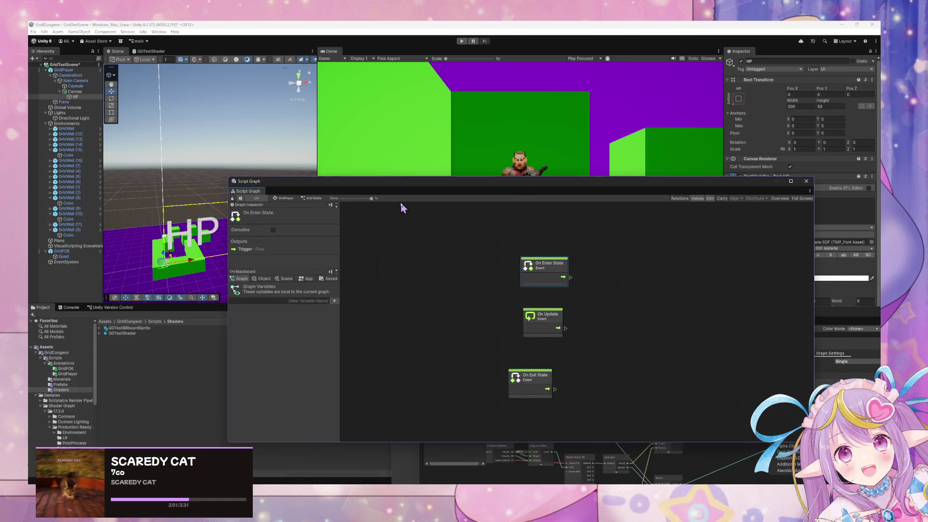
click(288, 199)
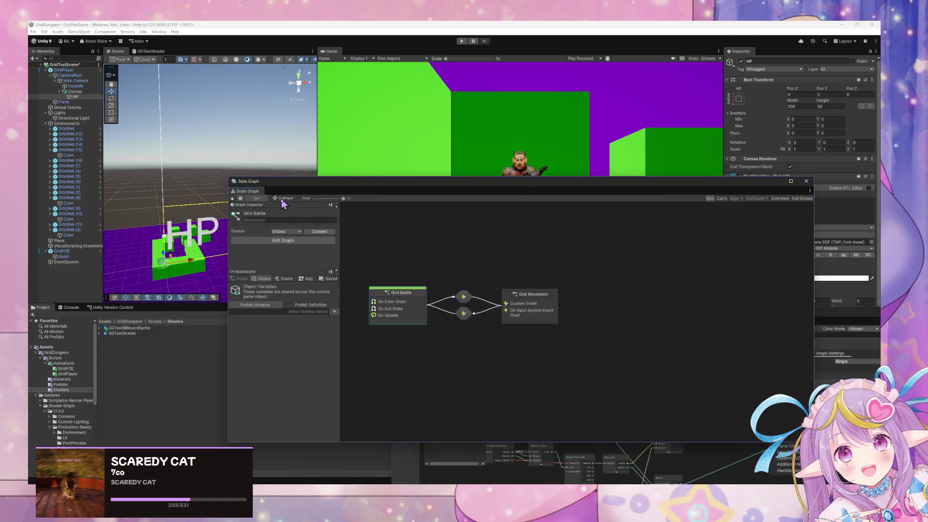
Make Grid Movement the start state instead of Grid Battle, then enter Play mode
right_click(534, 306)
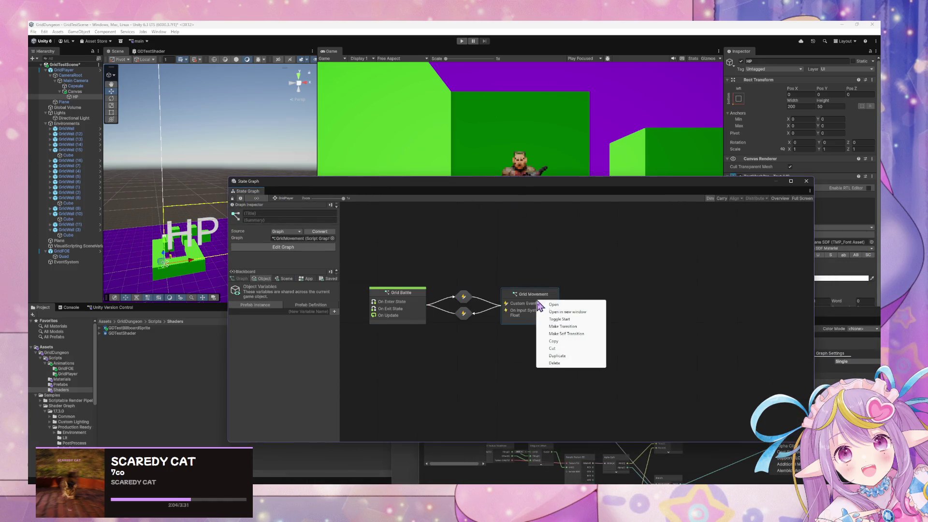
click(574, 323)
right_click(396, 300)
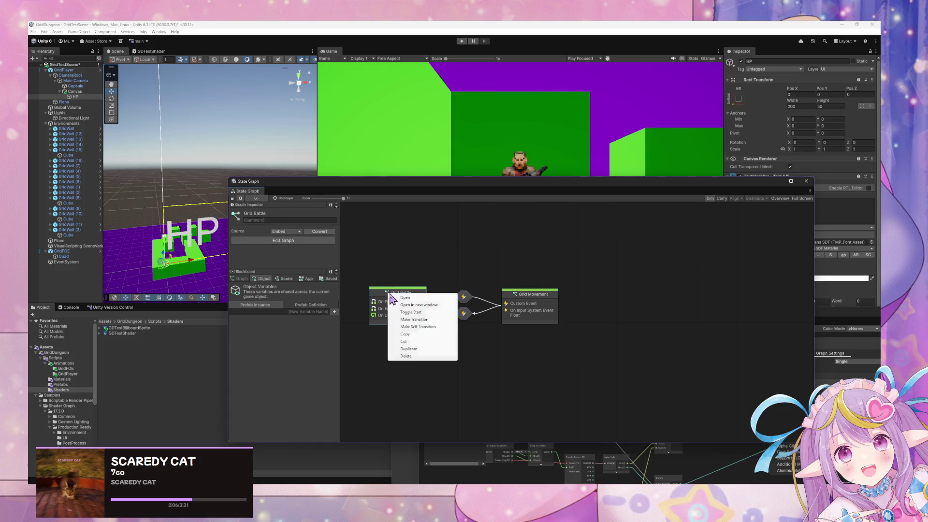
click(436, 324)
click(462, 364)
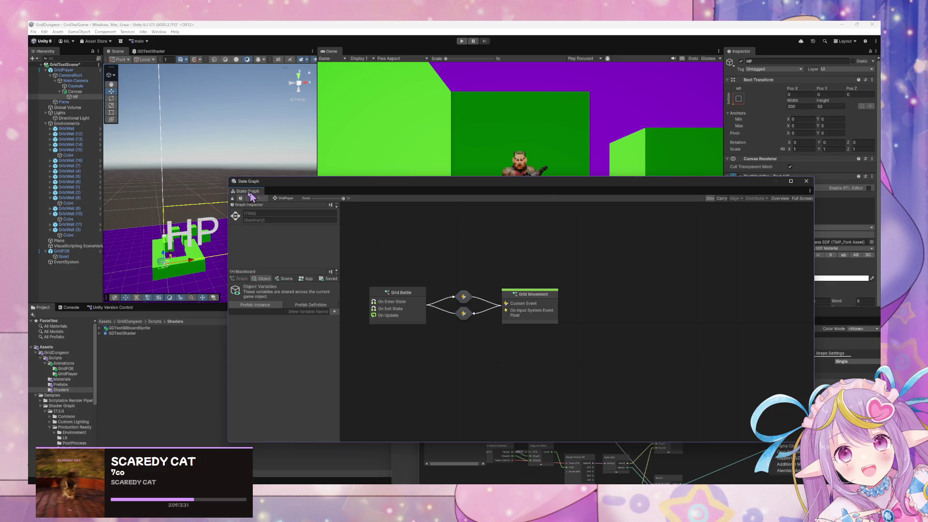
click(461, 41)
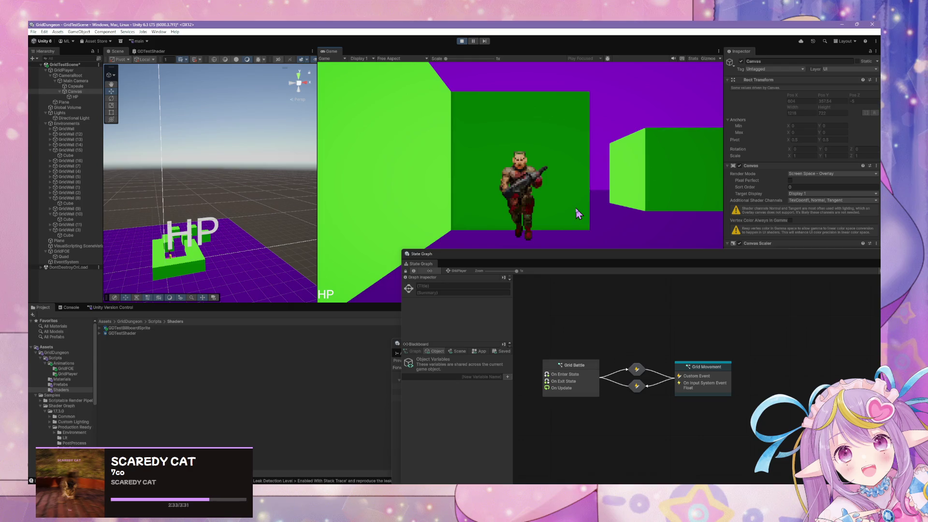
Walk and turn the player through the corridors toward the enemy, bumping into the green walls
key(w)
key(d)
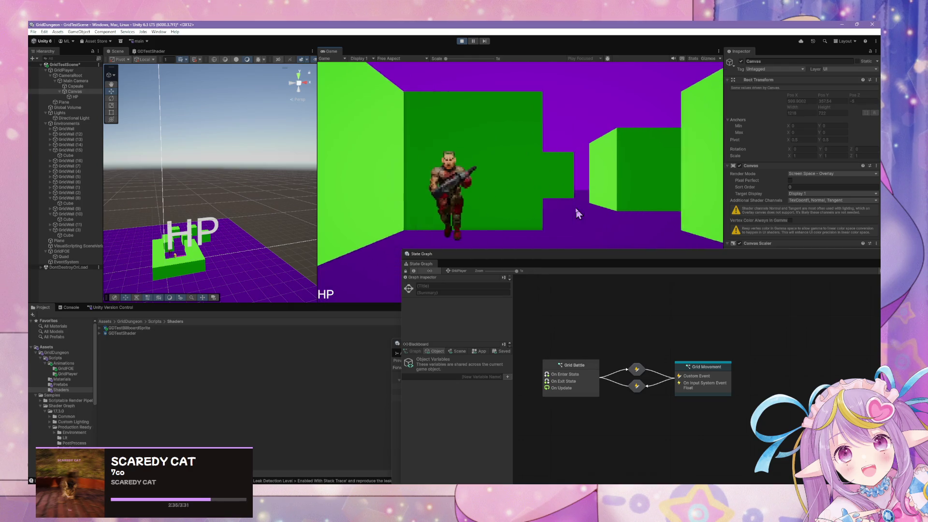
key(w)
key(e)
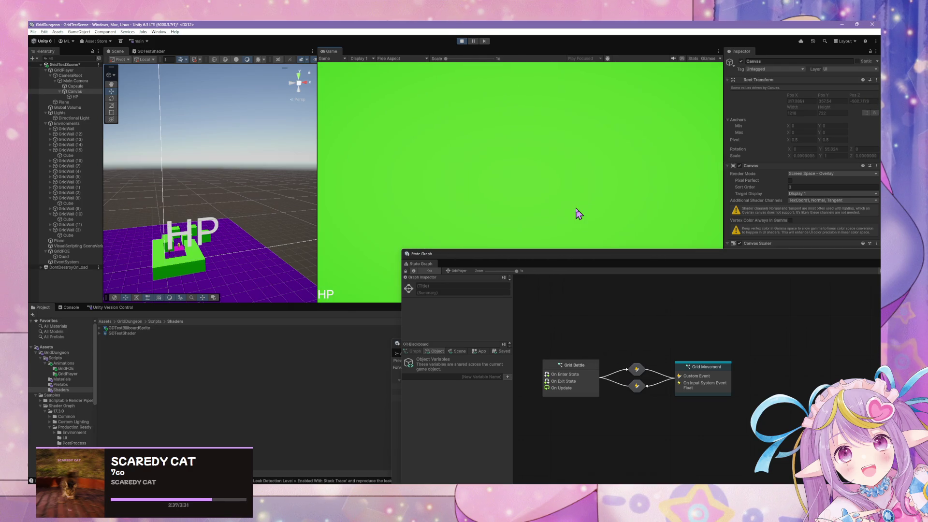
key(q)
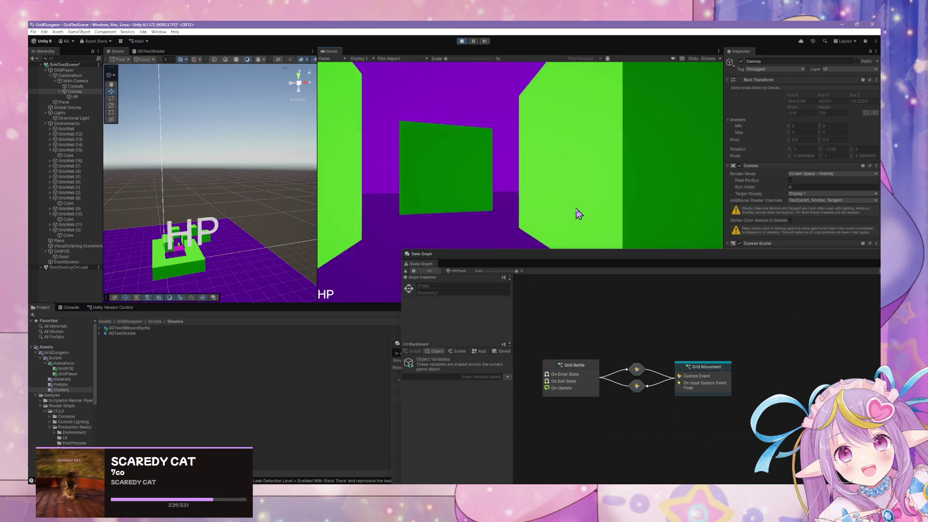
key(w)
key(e)
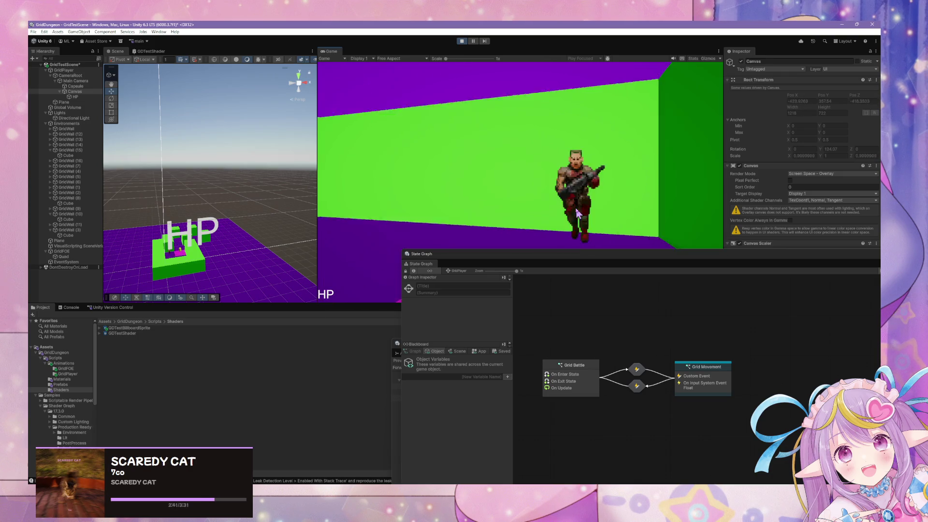
key(q)
key(d)
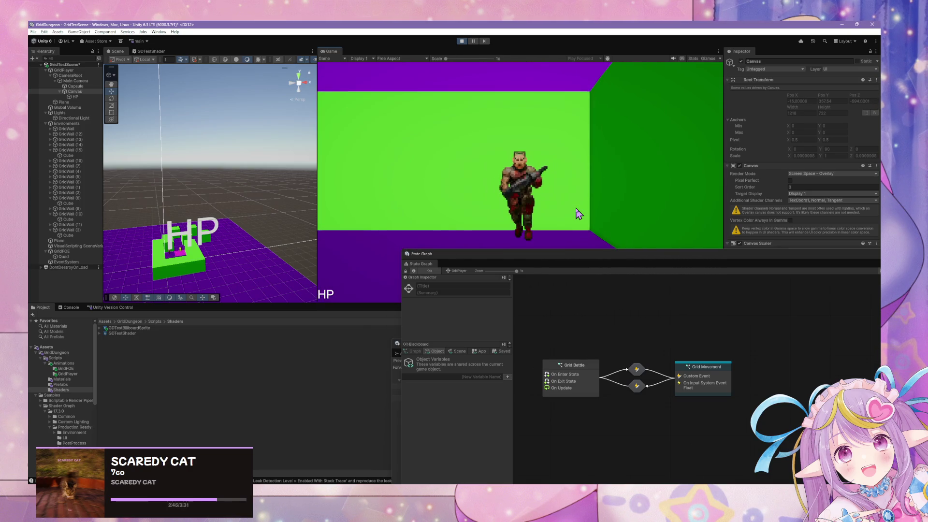
key(w)
key(w)
key(q)
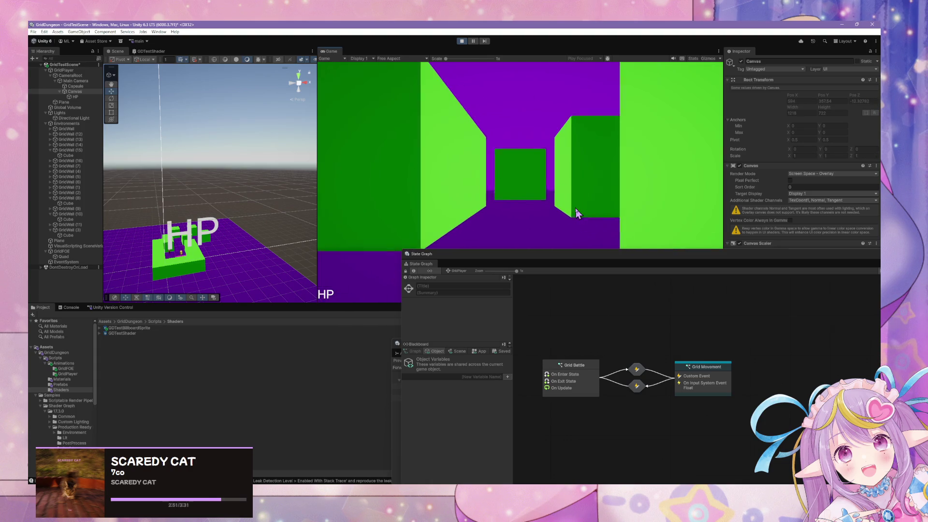
key(w)
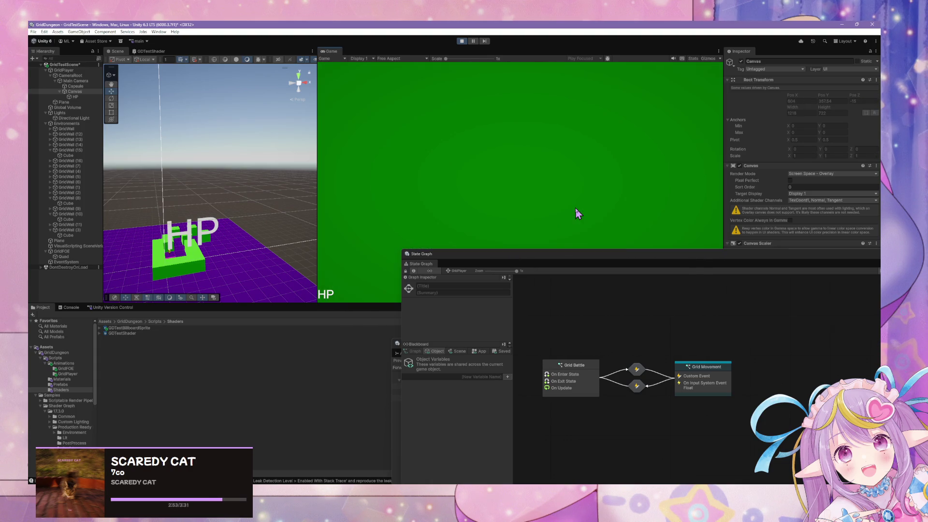
key(w)
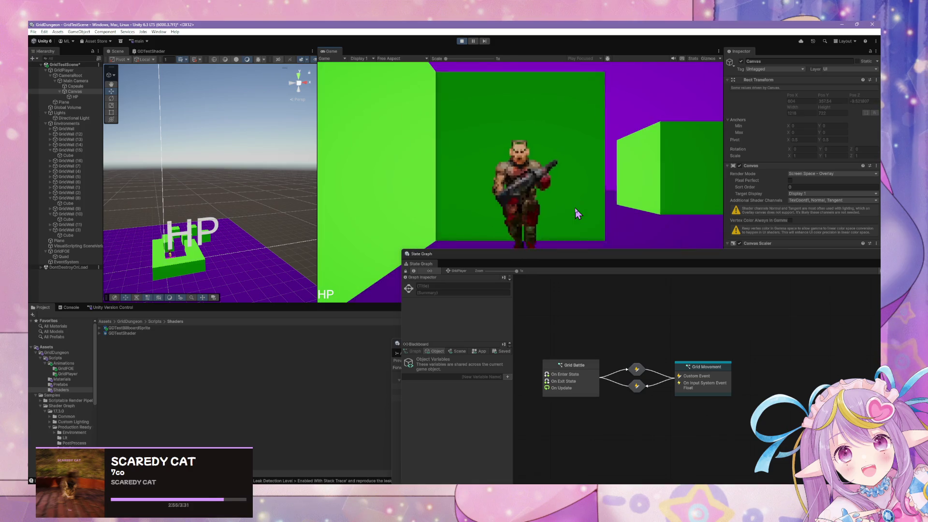
Drag the State Graph window to the lower right and walk past the enemy to the end wall
drag(560, 255, 794, 292)
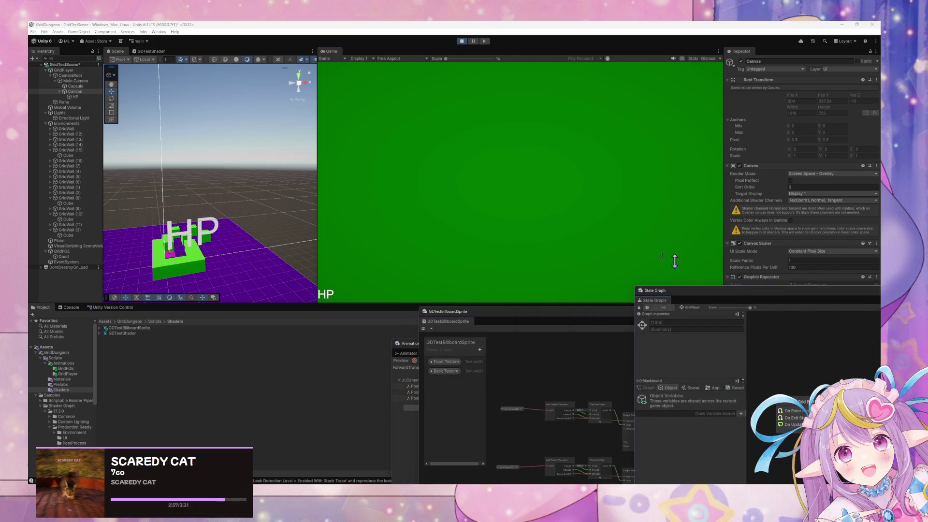
click(574, 215)
key(w)
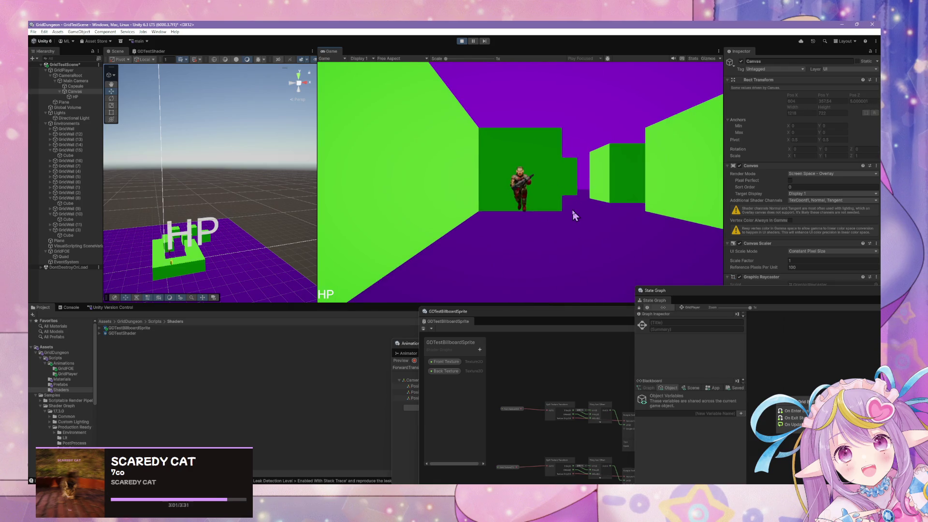
key(w)
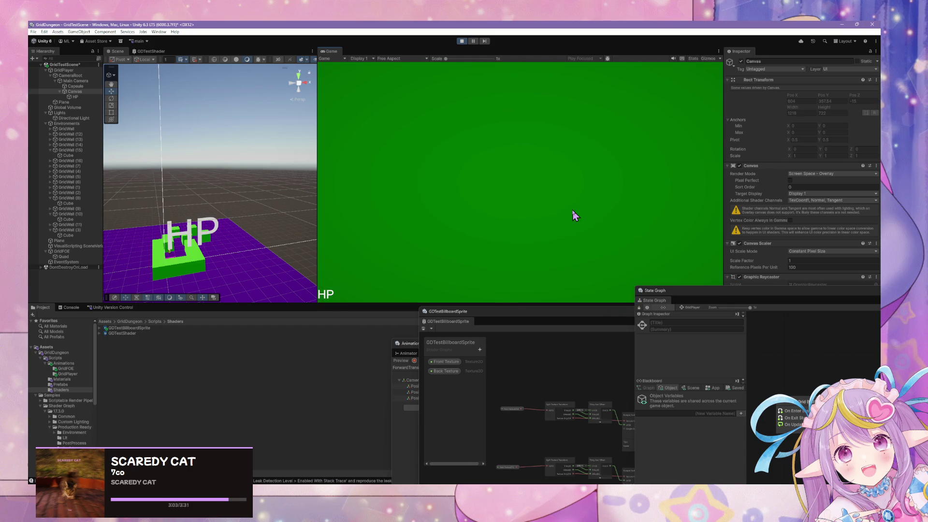
key(w)
click(63, 256)
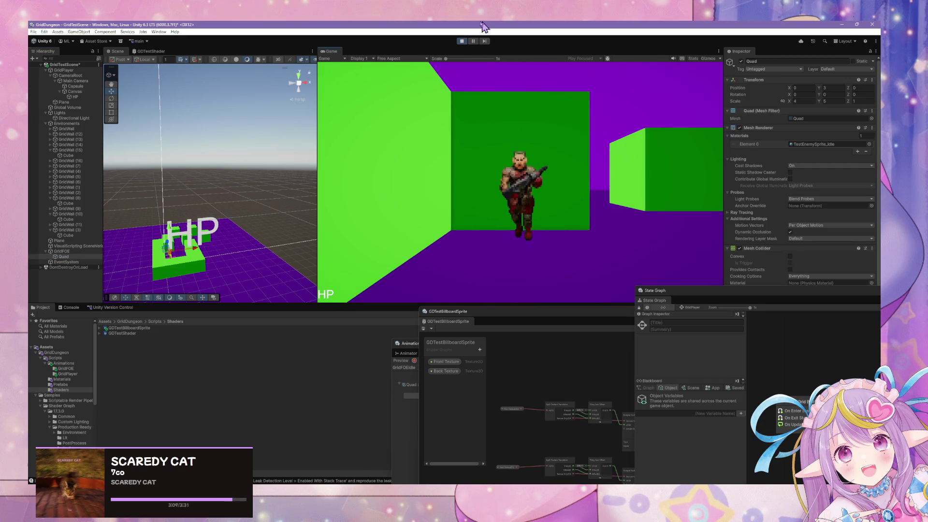
Stop the playtest and switch the Scene view to a Top view of the dungeon
click(462, 41)
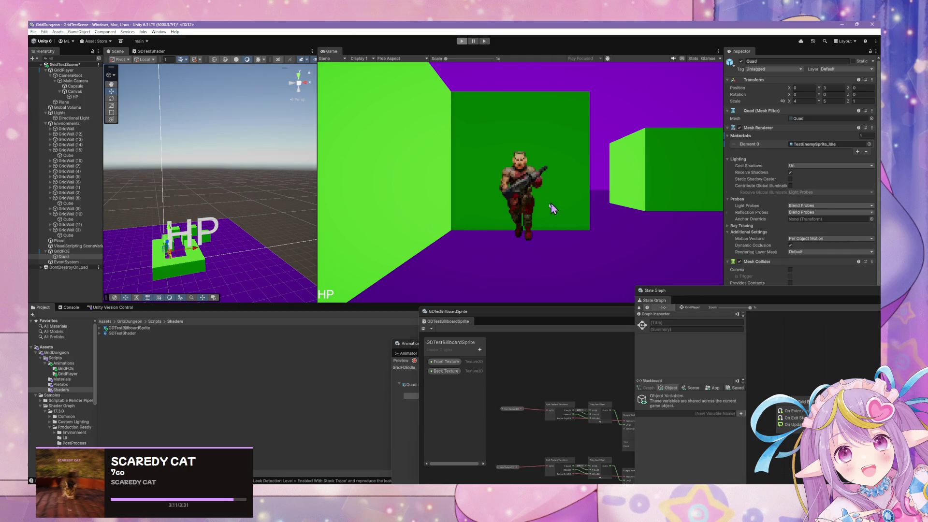
click(298, 76)
scroll(265, 159, down, 5)
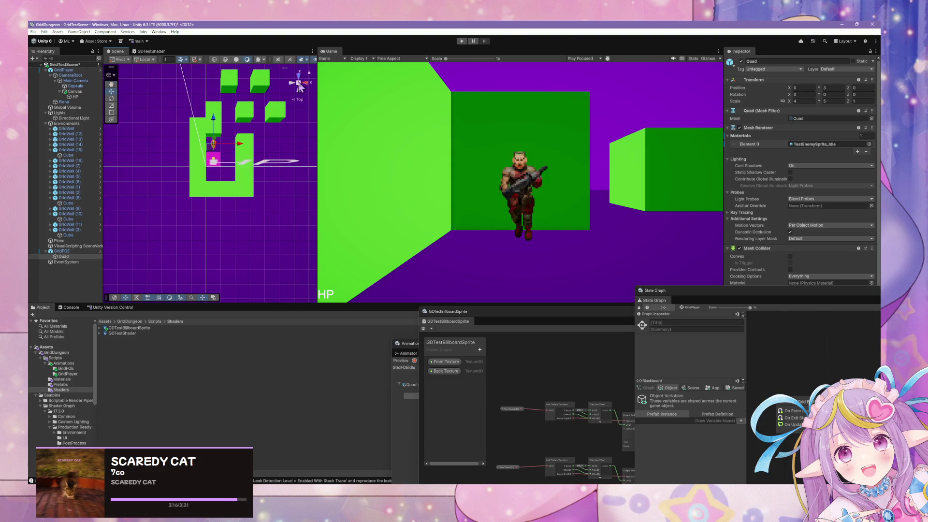
scroll(213, 155, up, 5)
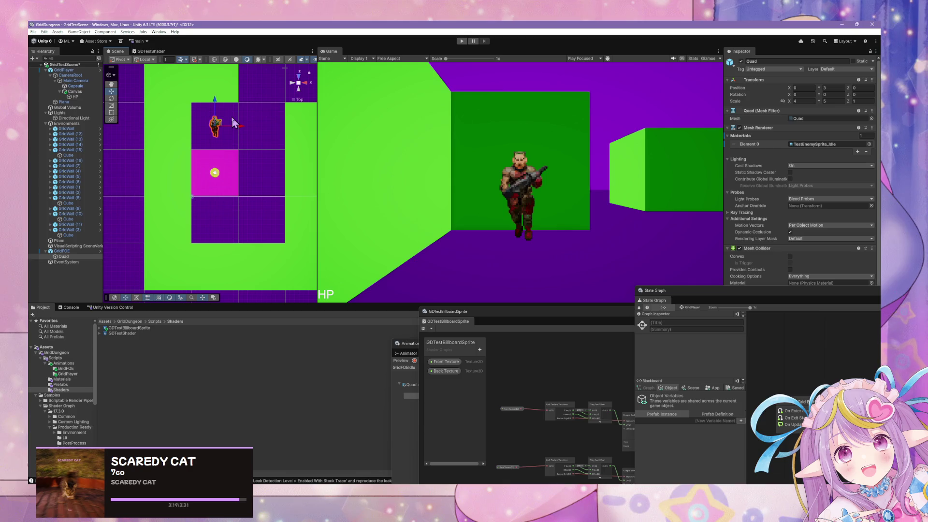
Drag GridFOE onto the pink tile by the player, adjust its Quad, then move GridFOE back up the corridor
click(62, 251)
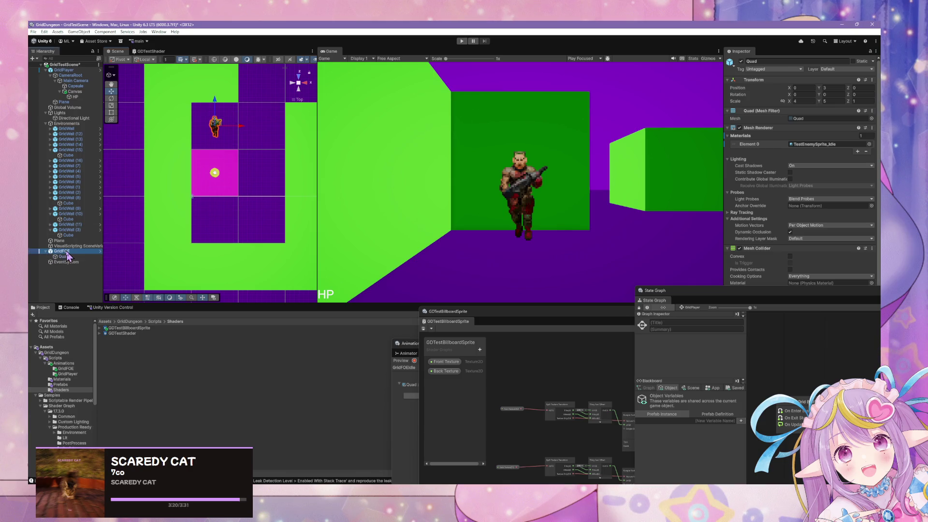
click(221, 127)
drag(221, 127, 225, 176)
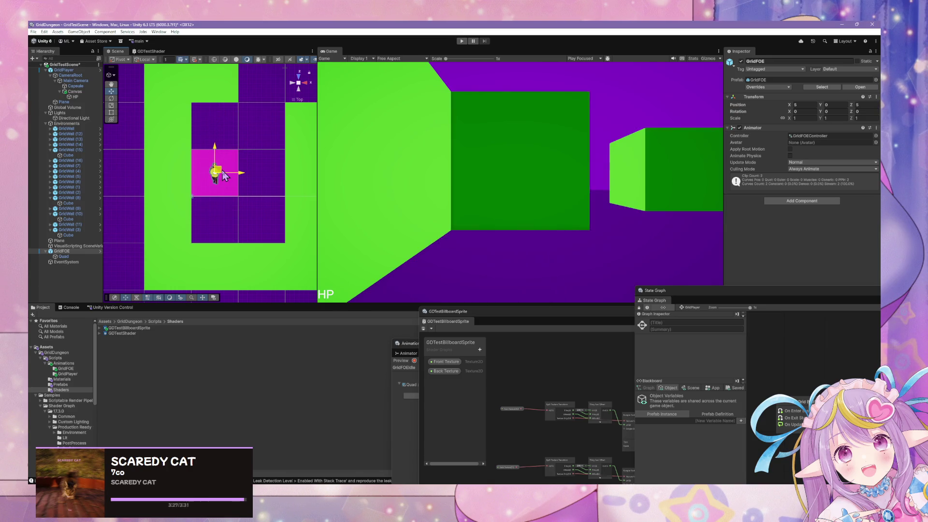
click(68, 257)
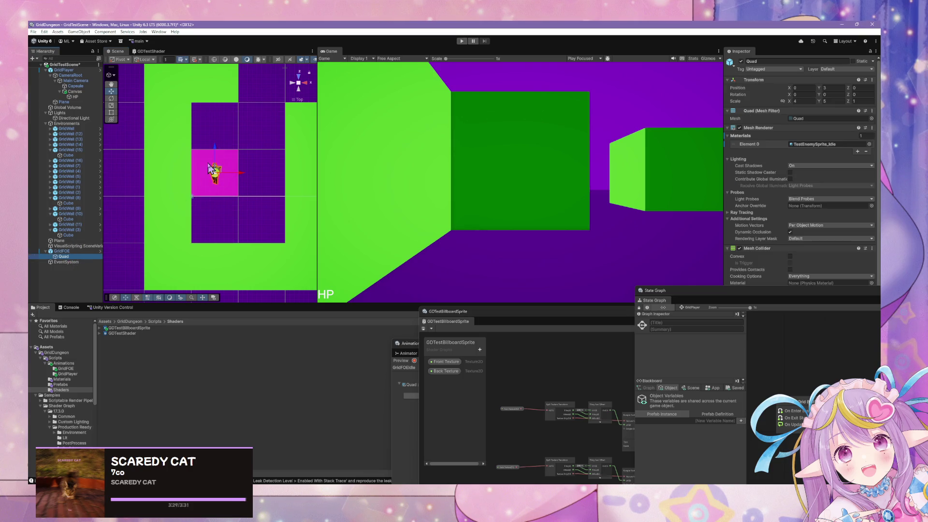
drag(216, 170, 220, 161)
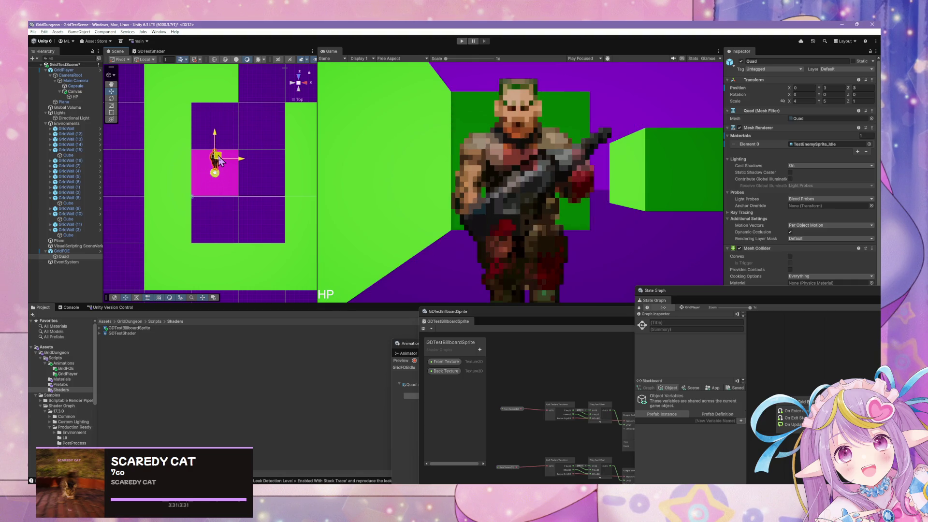
click(83, 252)
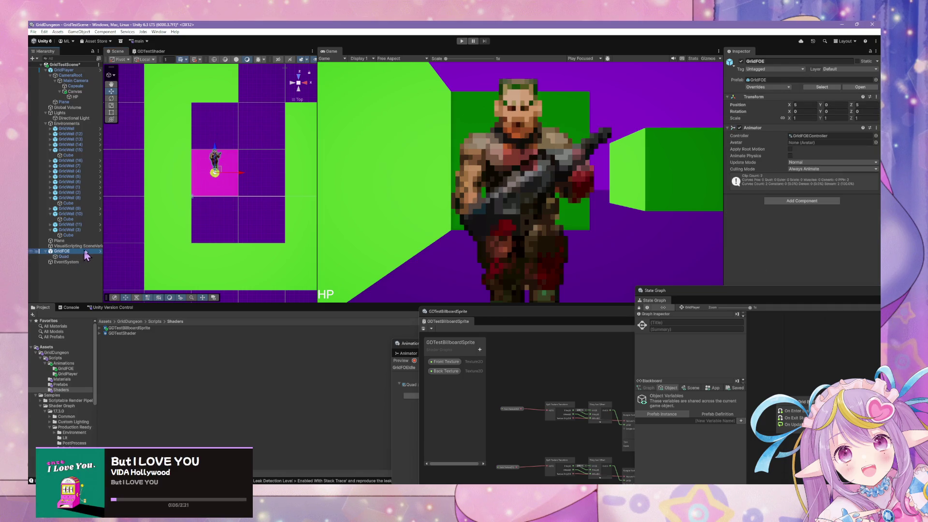
drag(217, 171, 220, 130)
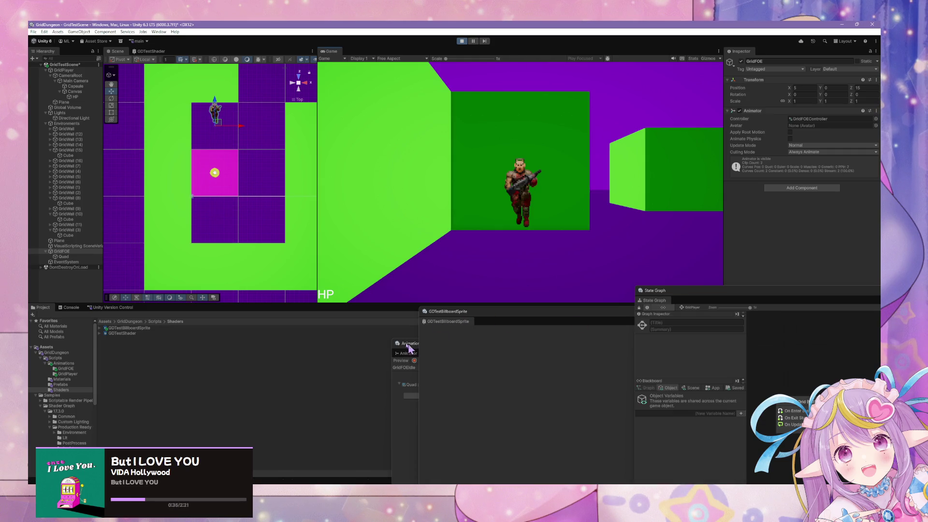
Dock the State Graph in the bottom panel and step the player east, north, then turn south
mouse_move(781, 287)
mouse_down()
mouse_move(522, 264)
mouse_move(532, 314)
mouse_up()
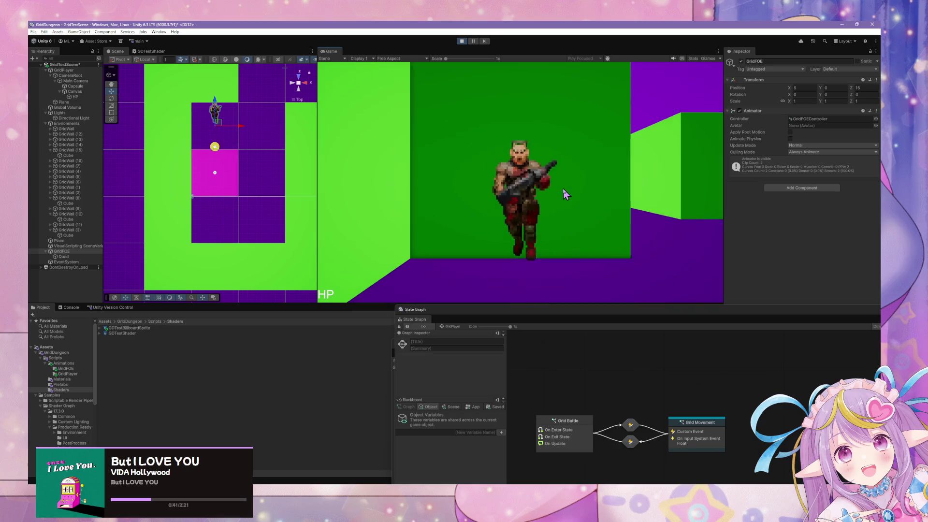
key(d)
key(w)
key(e)
key(e)
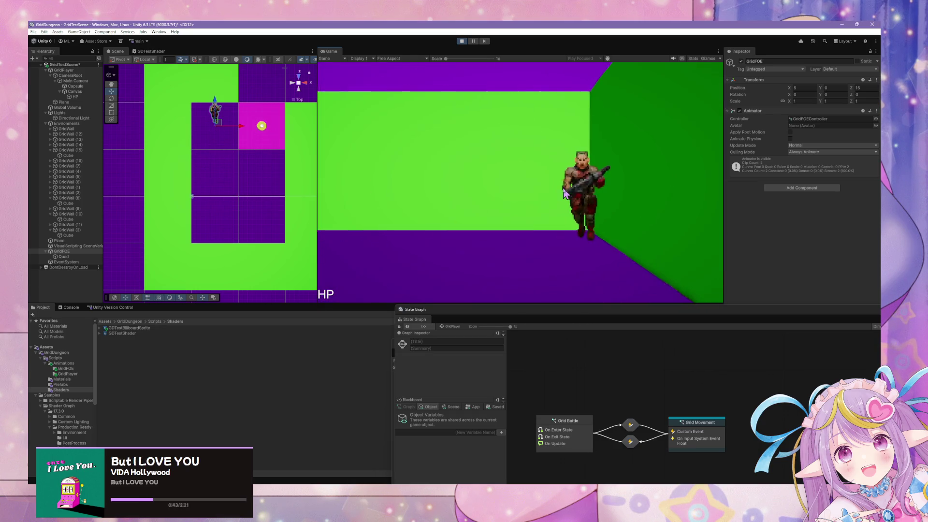
key(e)
key(e)
key(e)
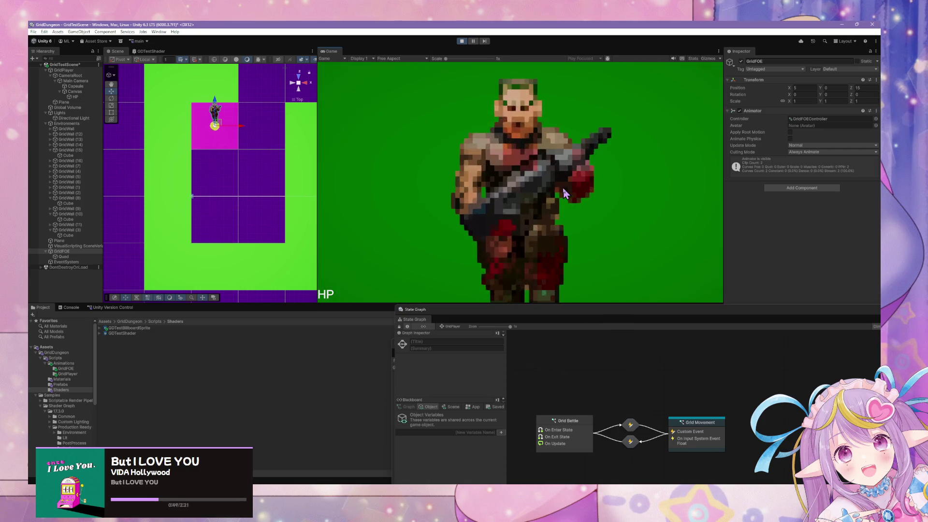
double_click(696, 424)
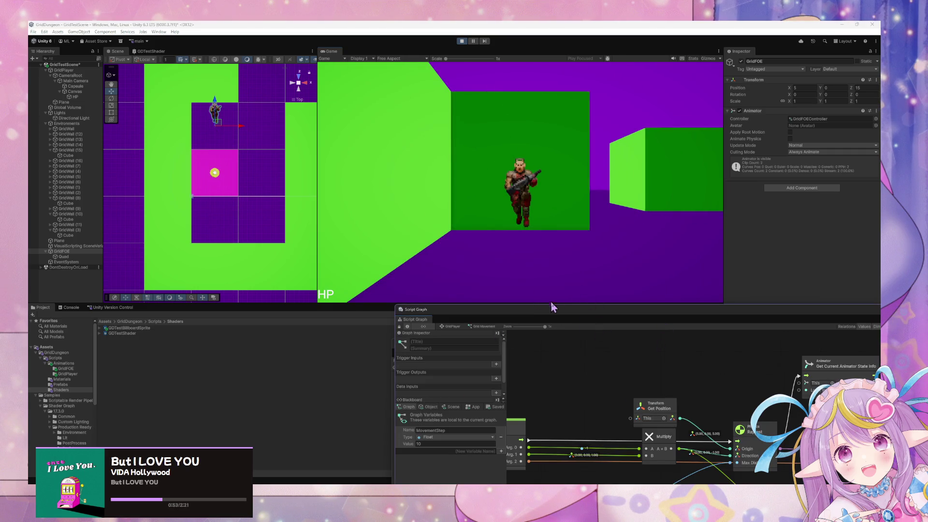
Search 'ray' and add the Ray-based Physics Raycast node, then delete it as the wrong variant
drag(558, 314, 508, 271)
click(63, 256)
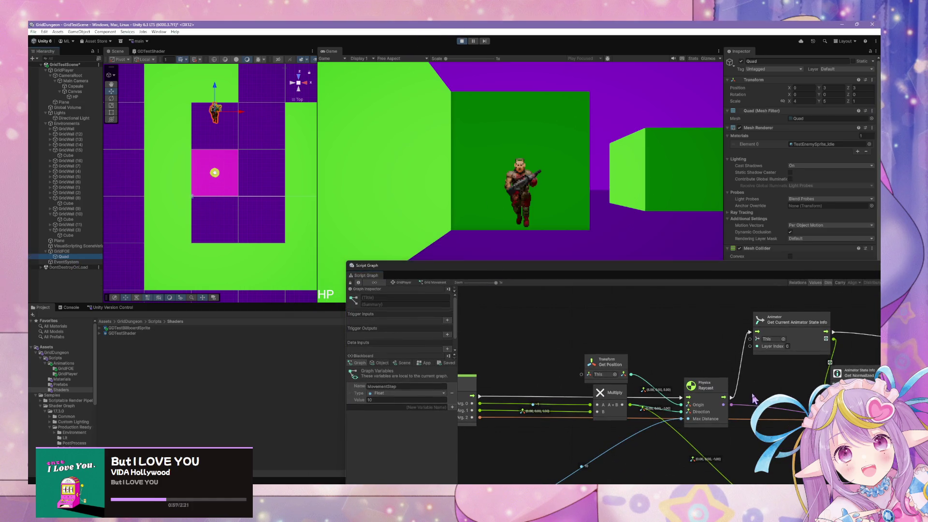
drag(746, 391, 705, 352)
right_click(679, 317)
text(raycast)
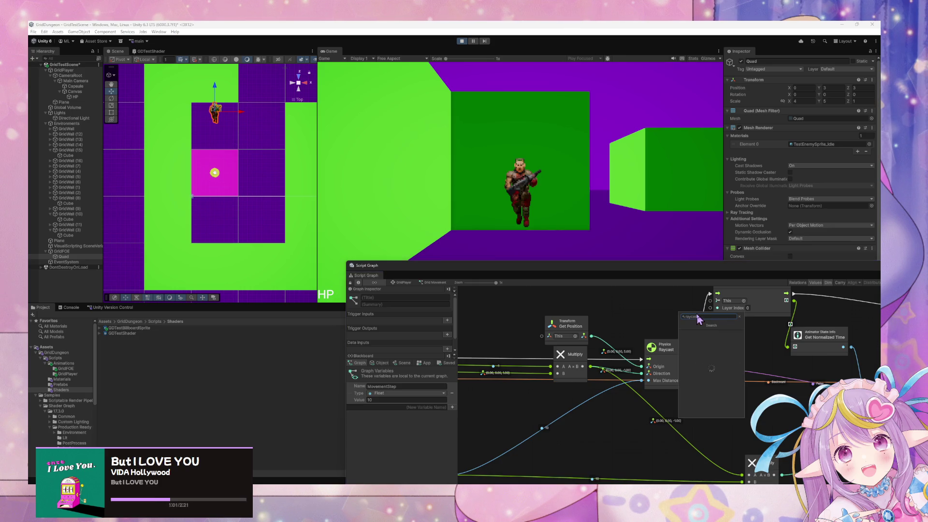
key(Down)
key(Down)
key(Down)
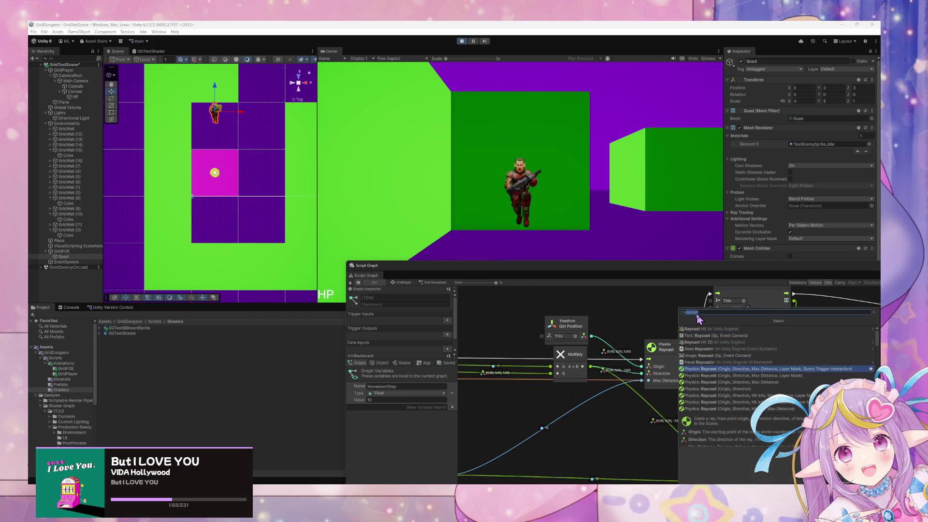
key(Down)
key(Up)
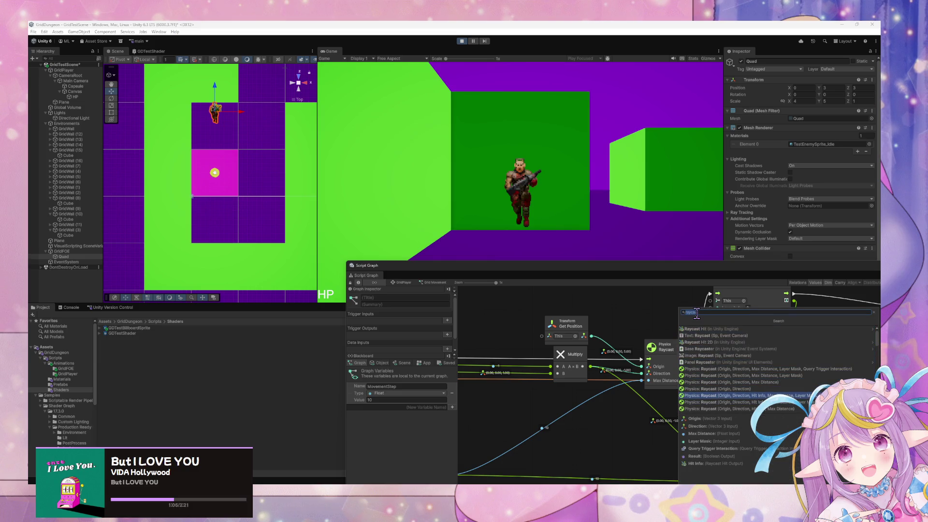
key(Down)
key(Up)
key(Up)
key(Down)
key(Down)
scroll(778, 362, down, 2)
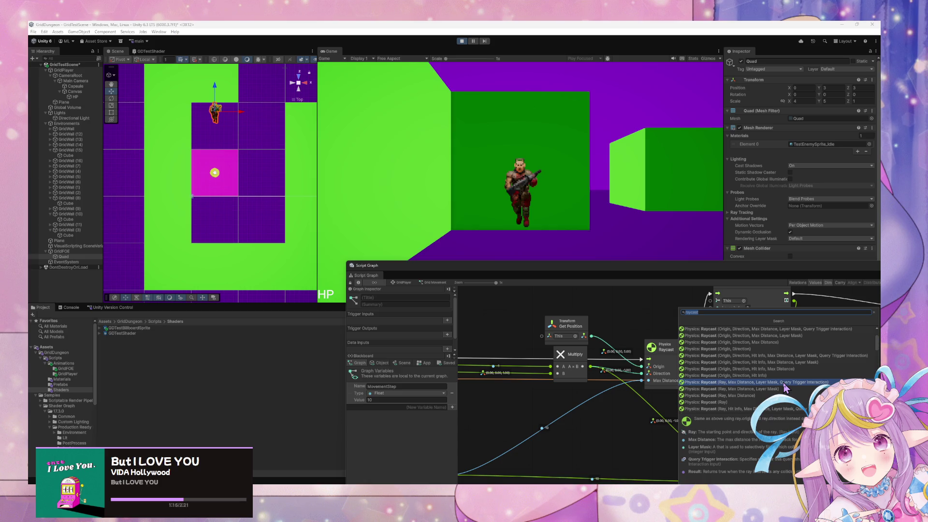
click(784, 383)
mouse_move(717, 335)
mouse_down()
mouse_move(671, 310)
mouse_move(644, 357)
mouse_up()
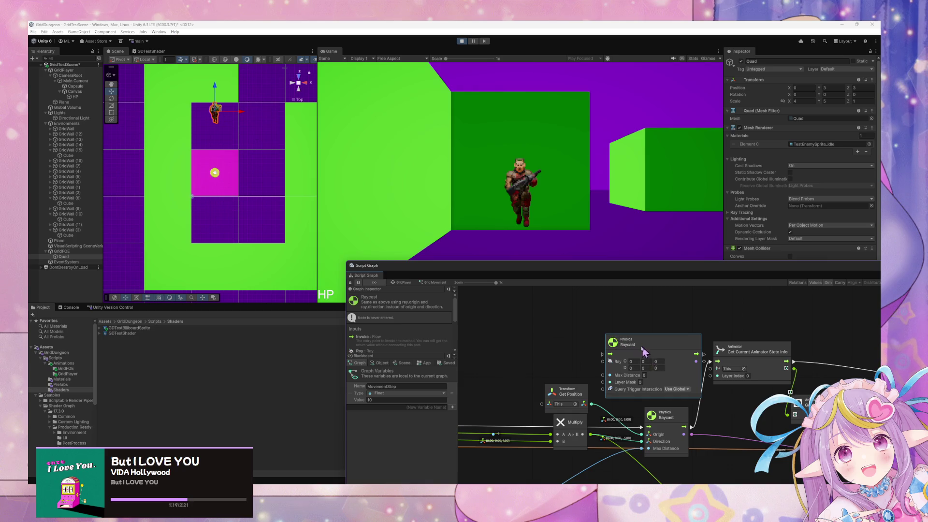
key(Delete)
Add the Physics Raycast node taking Origin, Direction, Max Distance and Layer Mask
right_click(638, 347)
text(raycast)
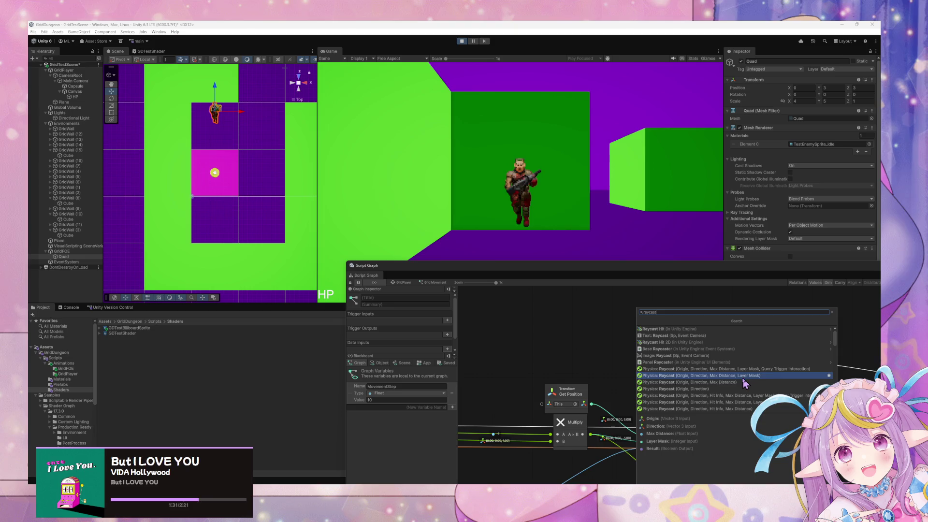
key(Return)
drag(668, 344, 670, 344)
right_click(662, 322)
click(677, 325)
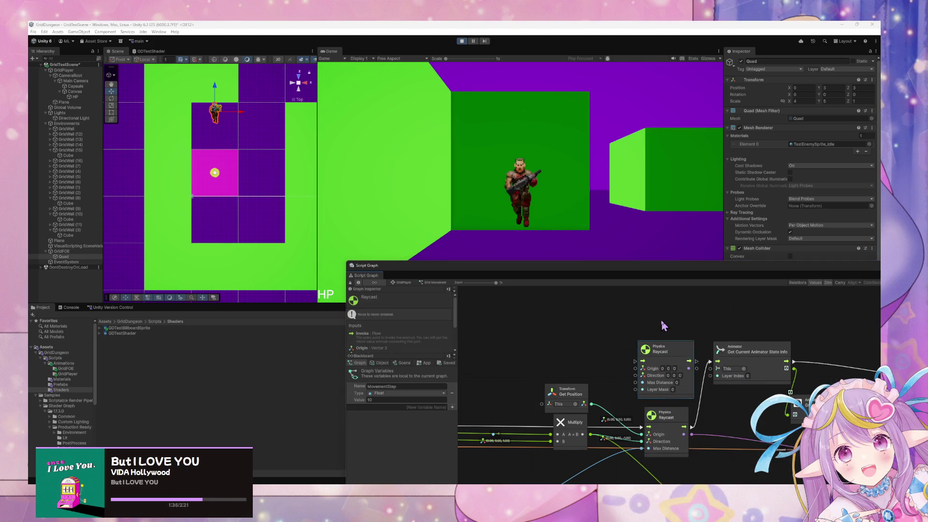
text(raymas)
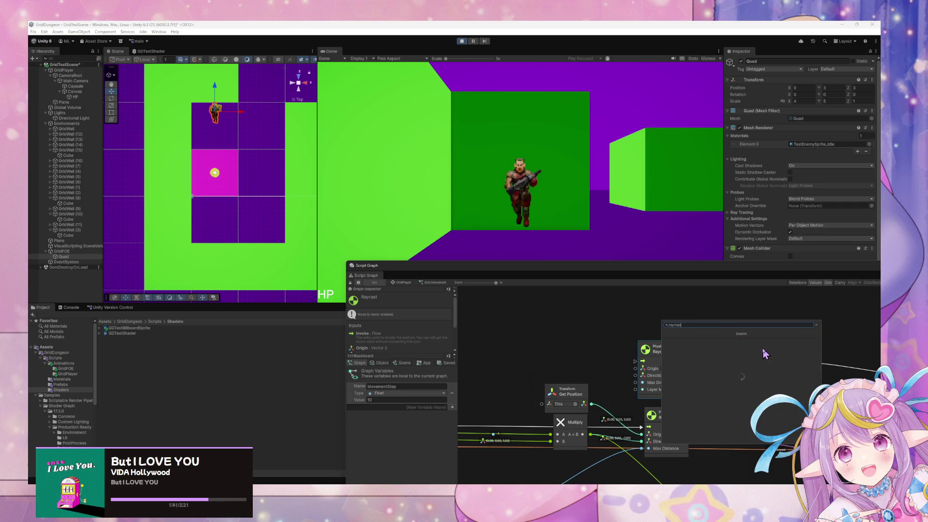
Search 'layer mask' and place a Layer Mask literal node, left at Nothing, beside the raycasts
key(Escape)
right_click(694, 320)
click(715, 325)
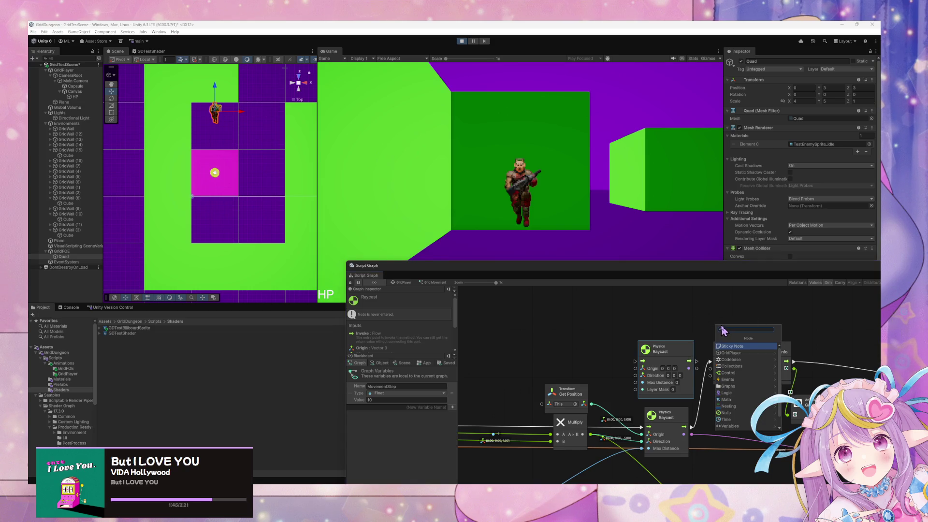
text(layer)
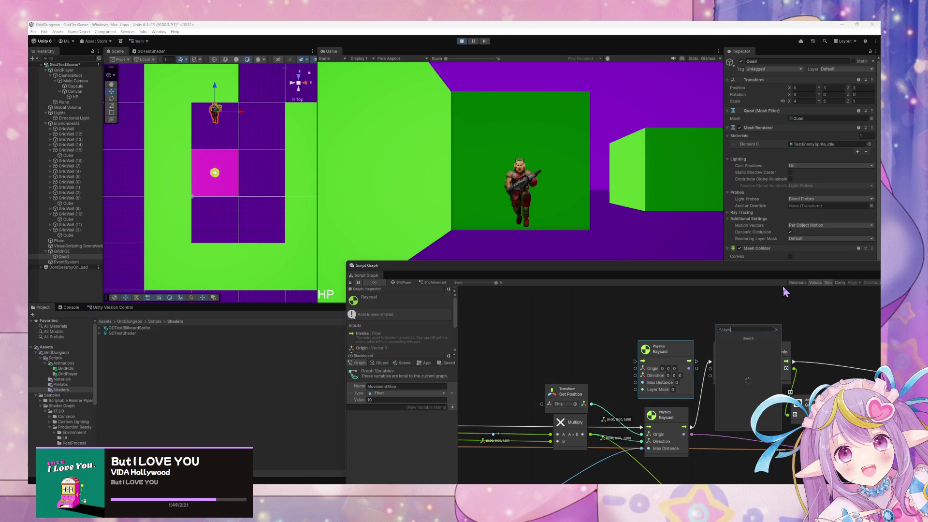
text(ayyer mask)
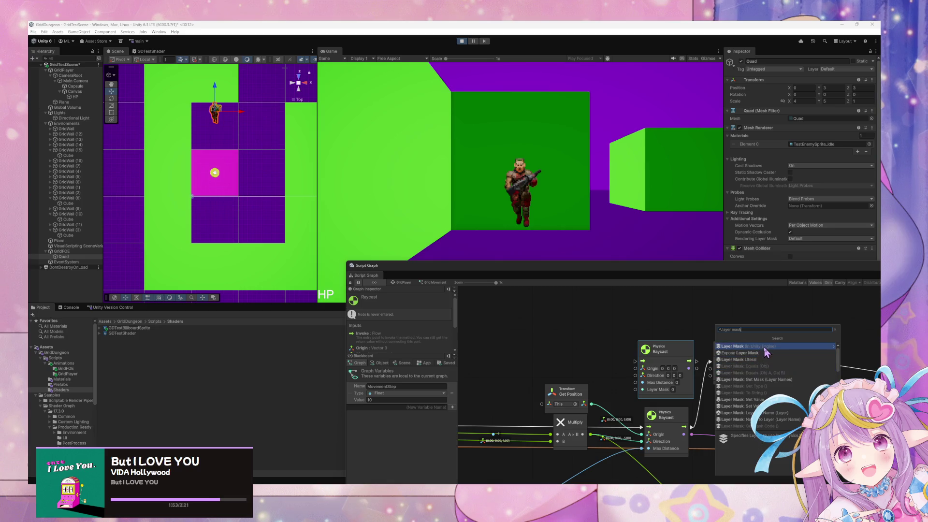
click(751, 363)
mouse_move(719, 334)
mouse_down()
mouse_move(627, 324)
mouse_move(582, 332)
mouse_up()
click(586, 328)
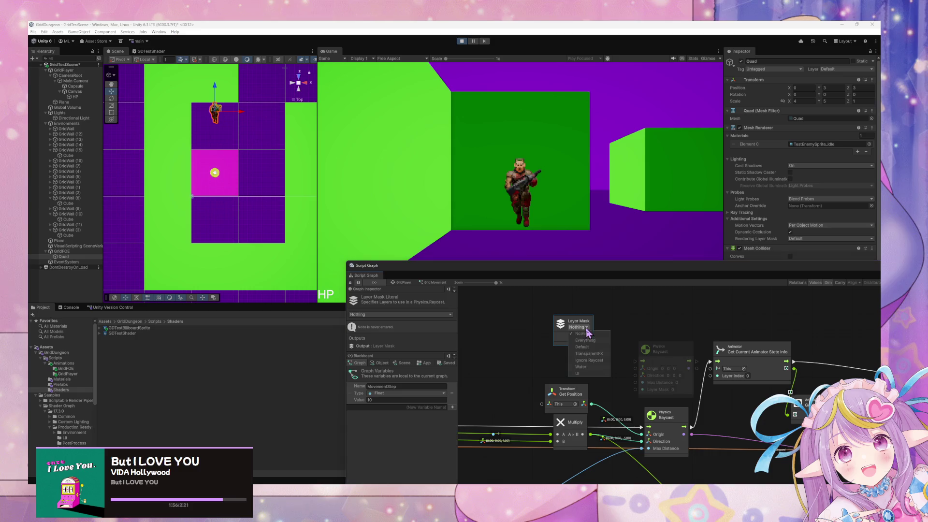
click(620, 327)
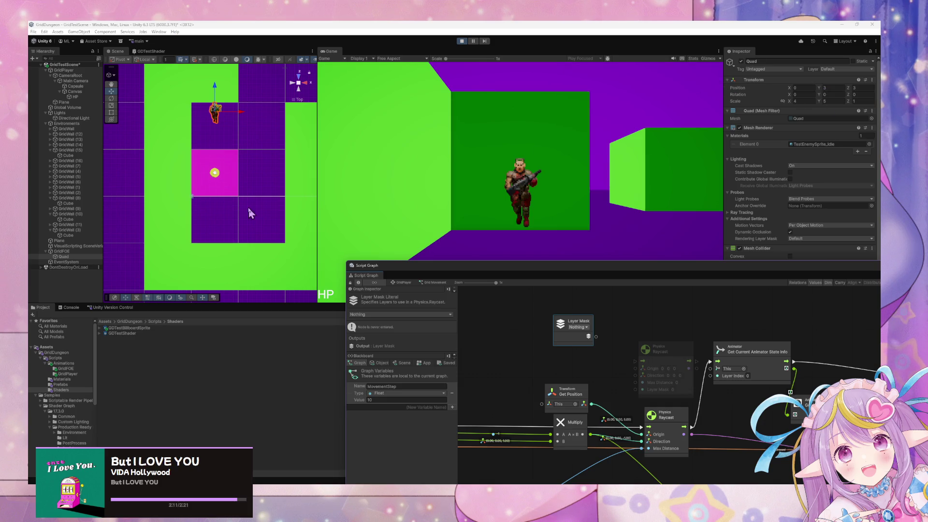
From GridFOE's Layer dropdown, go to Add Layer and name a new user layer 'Enemy'
click(57, 252)
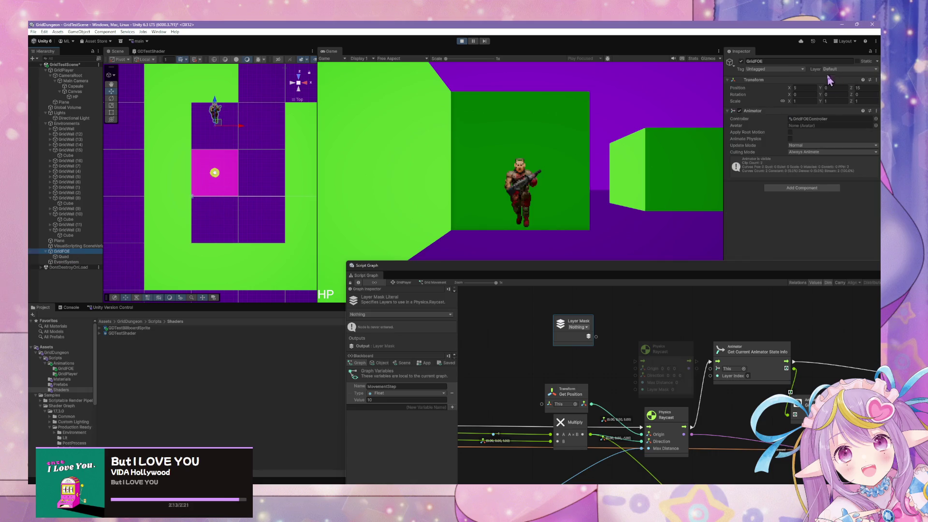
click(797, 70)
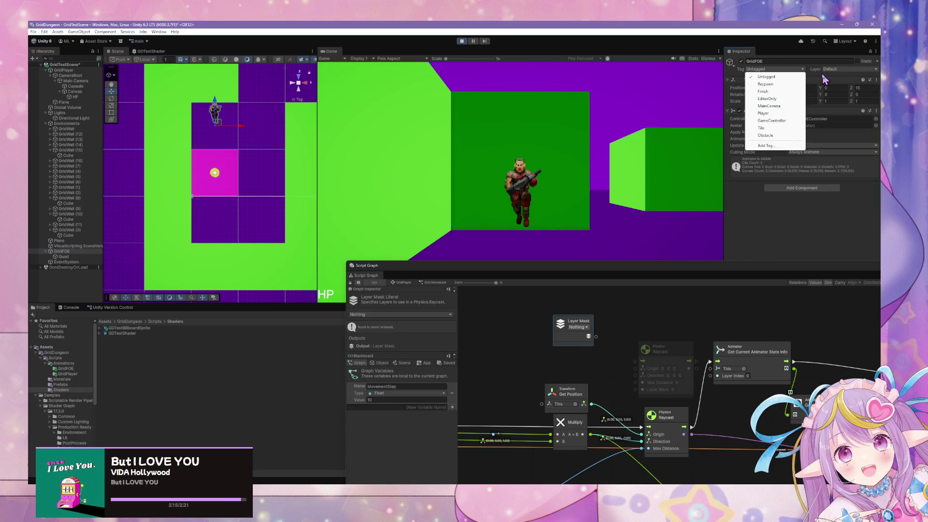
click(737, 225)
click(842, 69)
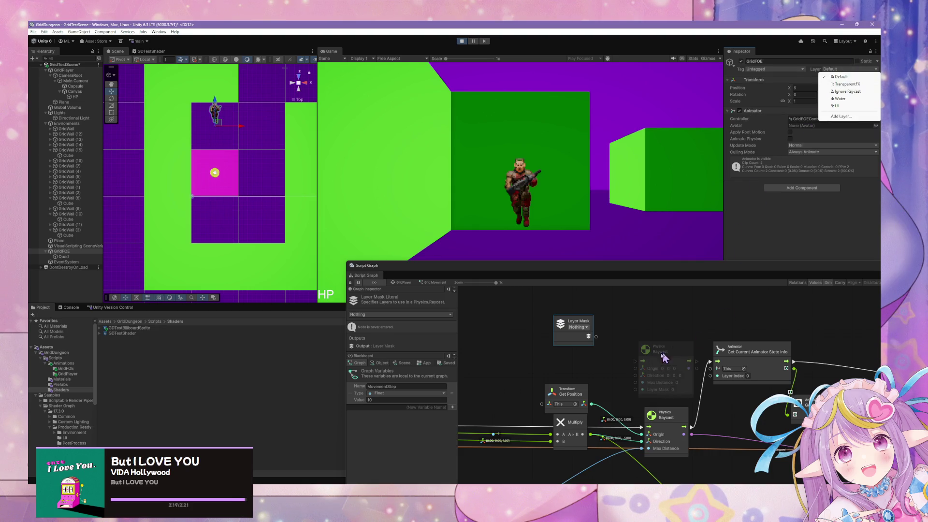
click(625, 313)
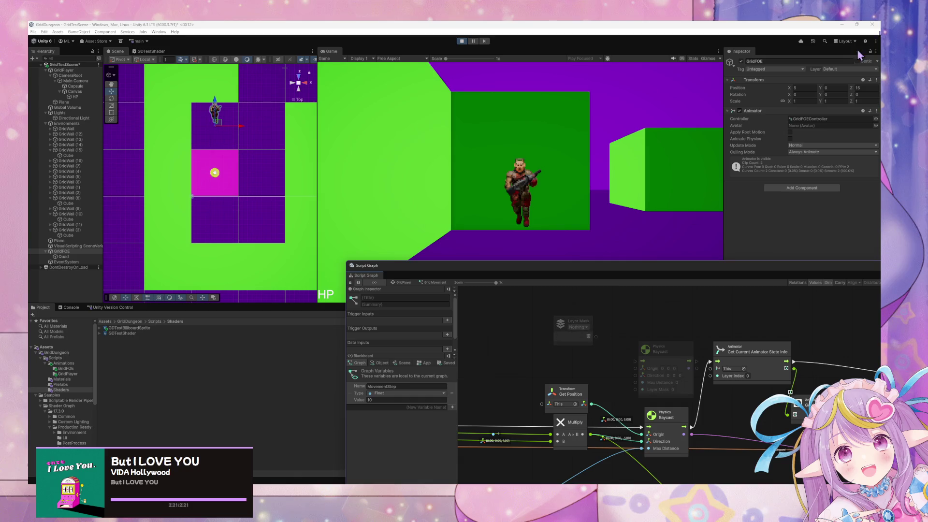
click(851, 69)
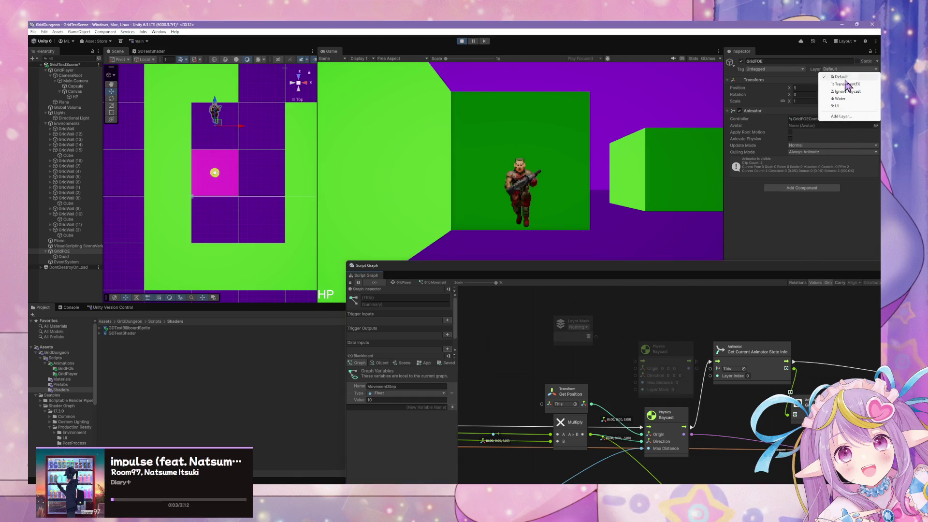
click(776, 227)
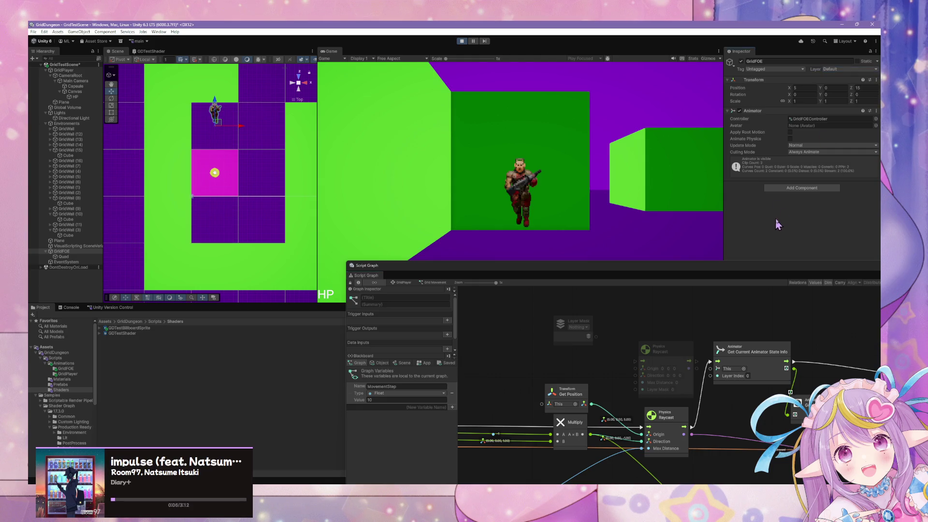
click(846, 69)
click(845, 116)
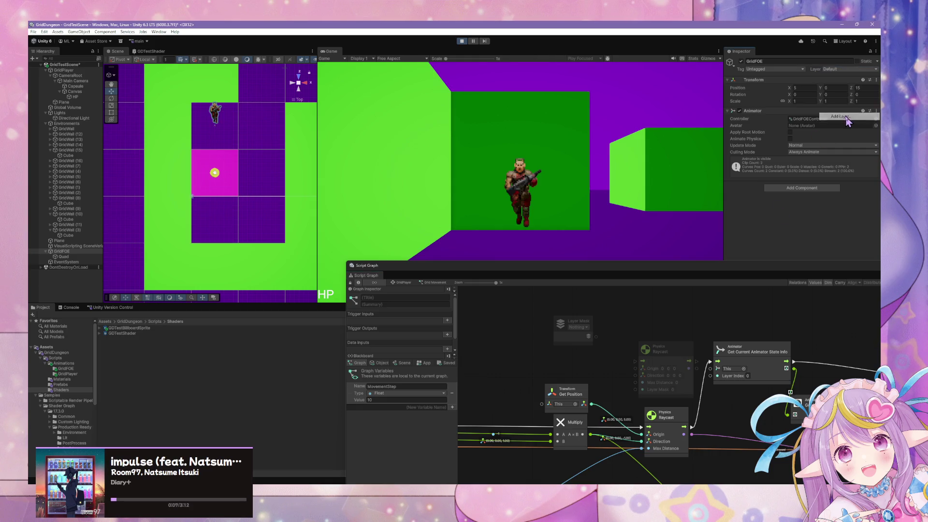
click(785, 153)
text(Enemy)
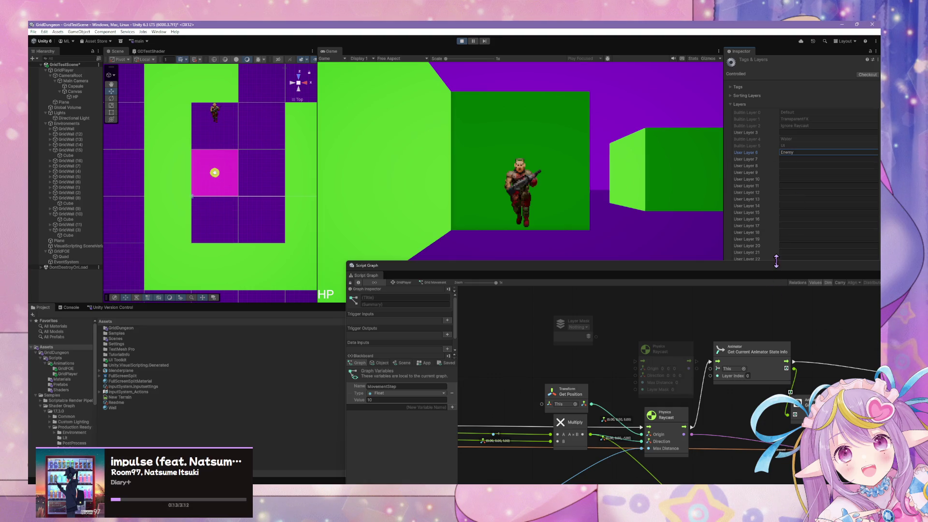
Name User Layer 7 'Environment' in Tags & Layers, then return to the script graph
click(759, 323)
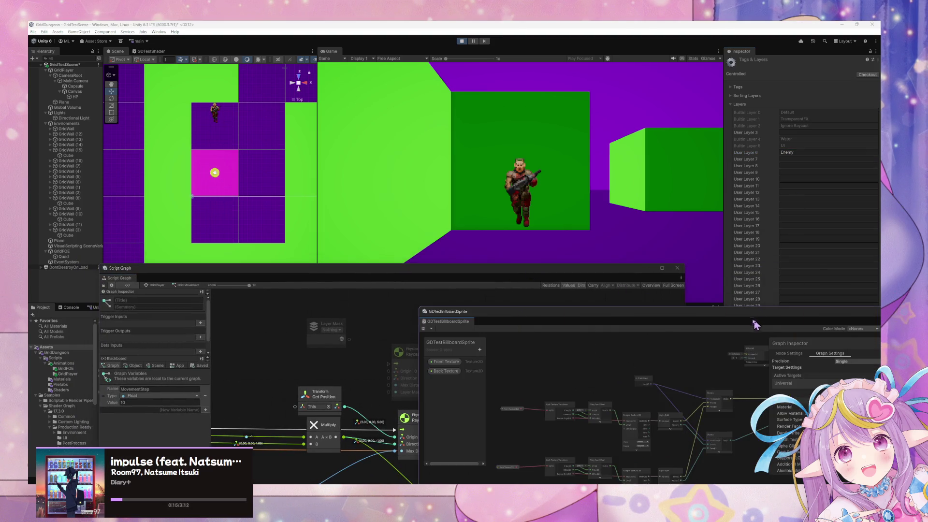
click(794, 132)
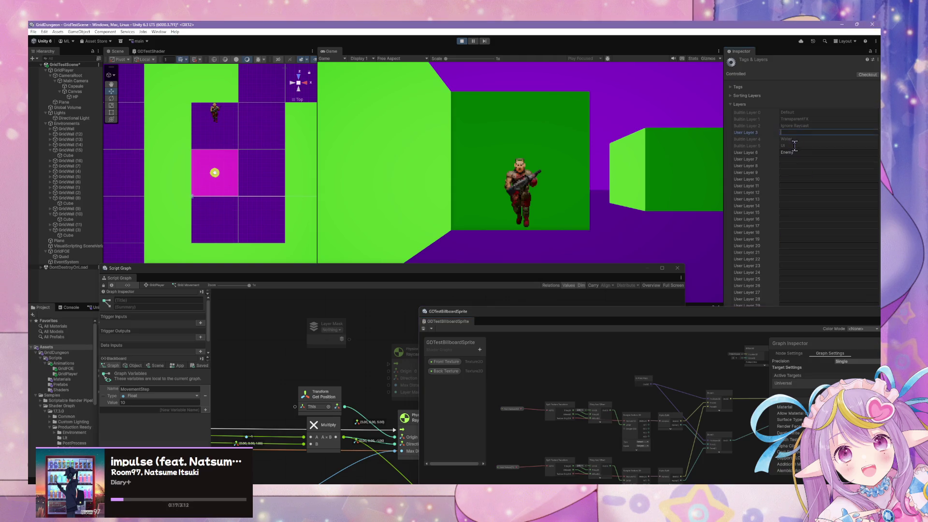
click(794, 160)
text(Environment)
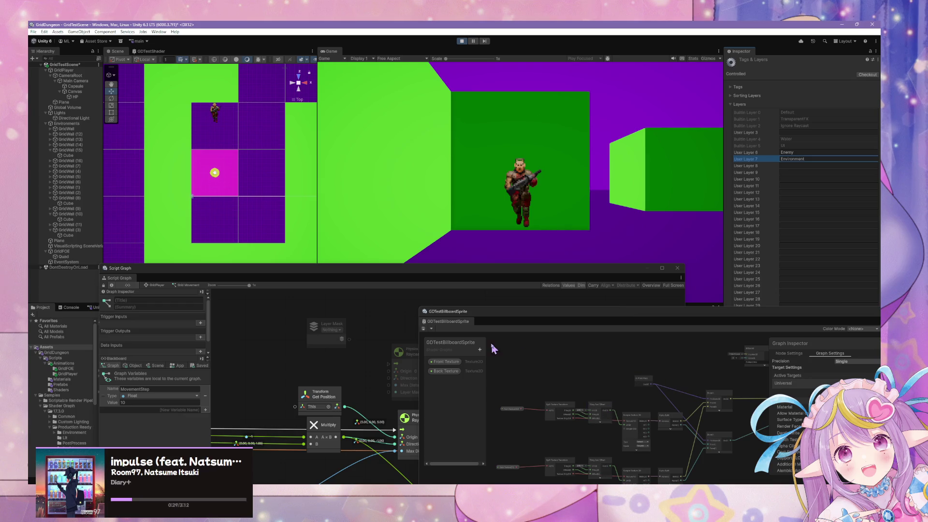
click(457, 270)
Set the Layer Mask node to Environment and wire it into the Raycast's Layer Mask input
drag(458, 271, 592, 198)
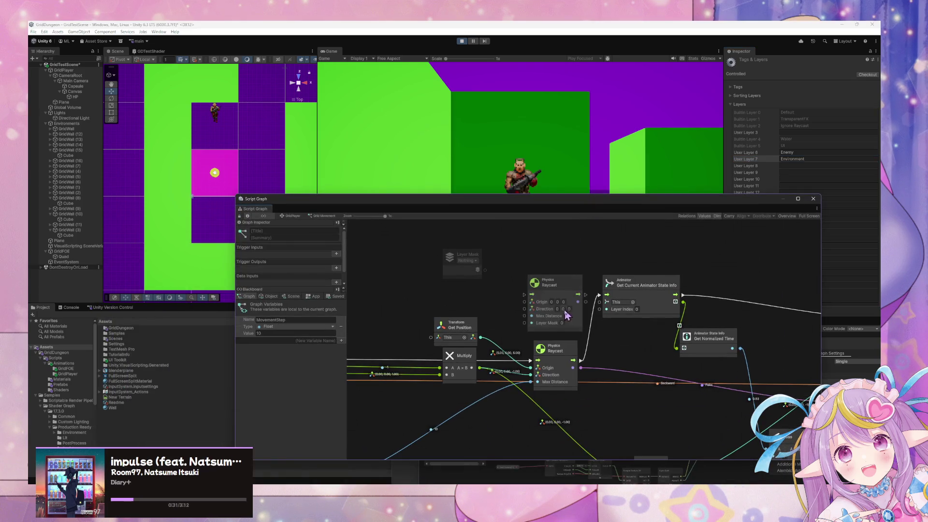
right_click(531, 237)
click(461, 254)
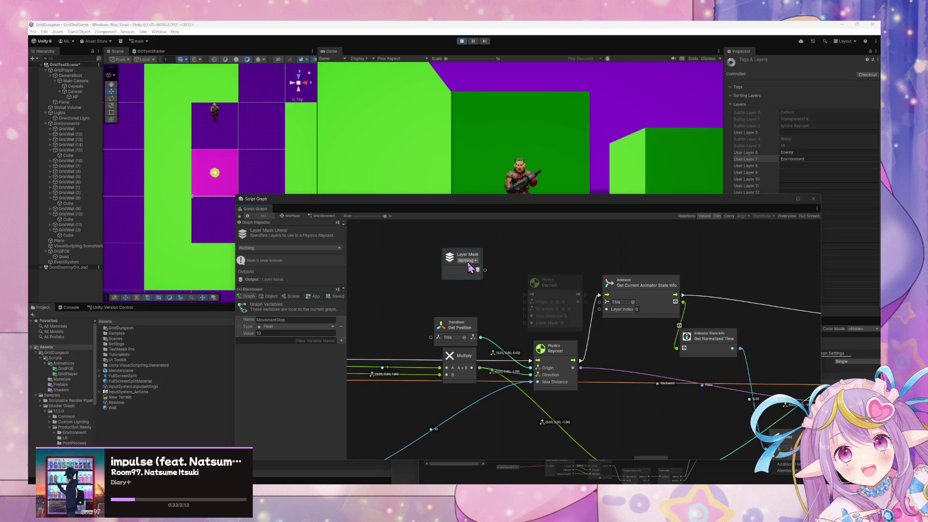
click(467, 260)
click(479, 320)
click(491, 263)
mouse_move(493, 269)
mouse_down()
mouse_move(531, 334)
mouse_move(479, 262)
mouse_move(486, 287)
mouse_up()
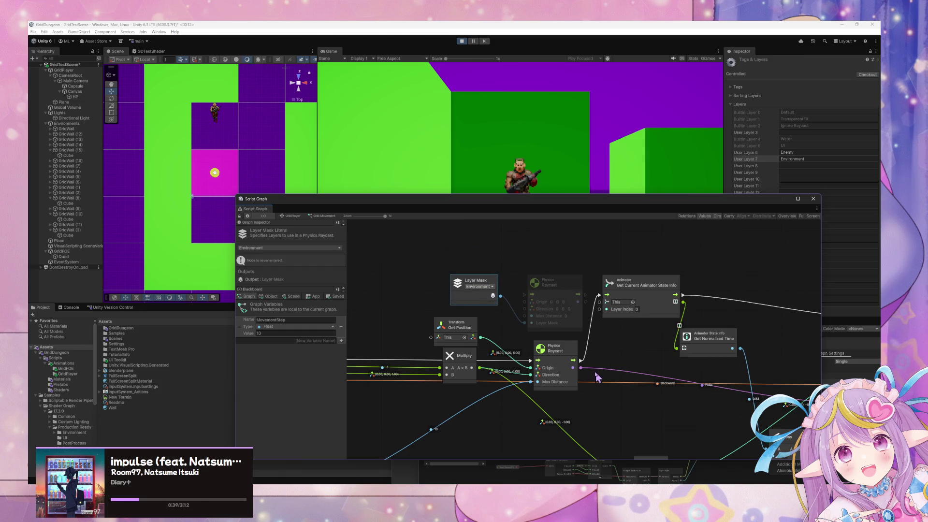
Link the Raycast flow to Get Current Animator State Info and the Custom Event flow into the Raycast
drag(578, 294, 600, 295)
mouse_move(614, 338)
mouse_down()
mouse_move(498, 328)
mouse_move(469, 290)
mouse_move(719, 392)
mouse_up()
drag(465, 357, 558, 355)
drag(454, 362, 554, 360)
drag(395, 352, 596, 288)
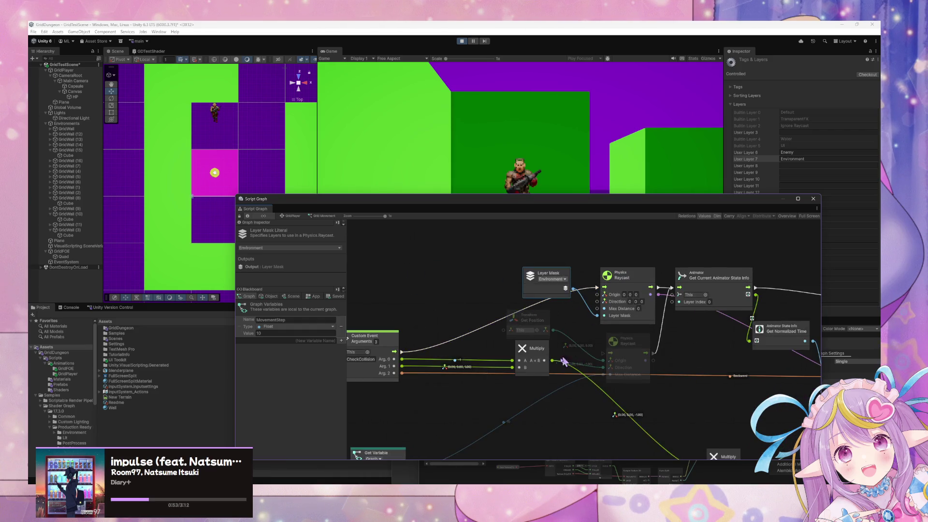
Wire Get Position into the Raycast's Origin, and Arg. 2 and MovementStep into its Max Distance
drag(553, 330, 597, 294)
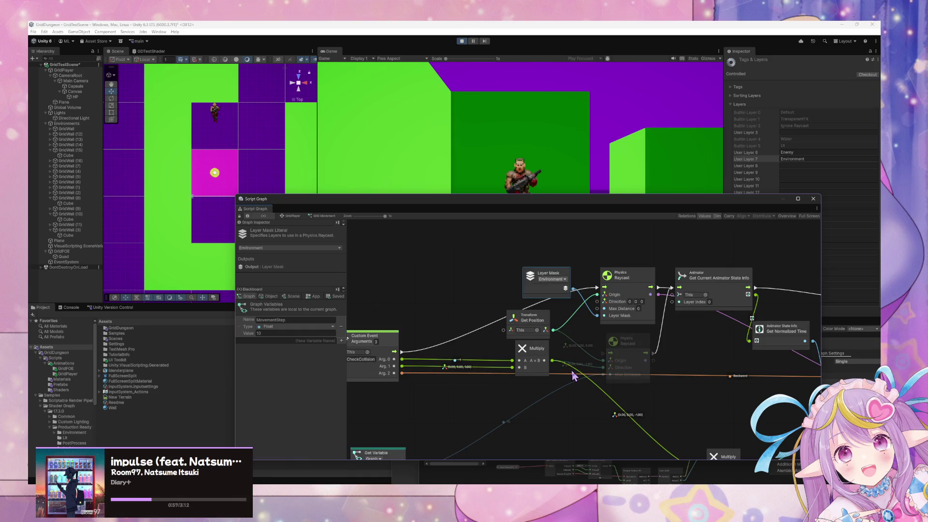
mouse_move(578, 362)
mouse_down()
mouse_move(503, 254)
mouse_move(524, 272)
mouse_move(528, 300)
mouse_move(617, 331)
mouse_move(559, 319)
mouse_up()
drag(419, 338, 615, 273)
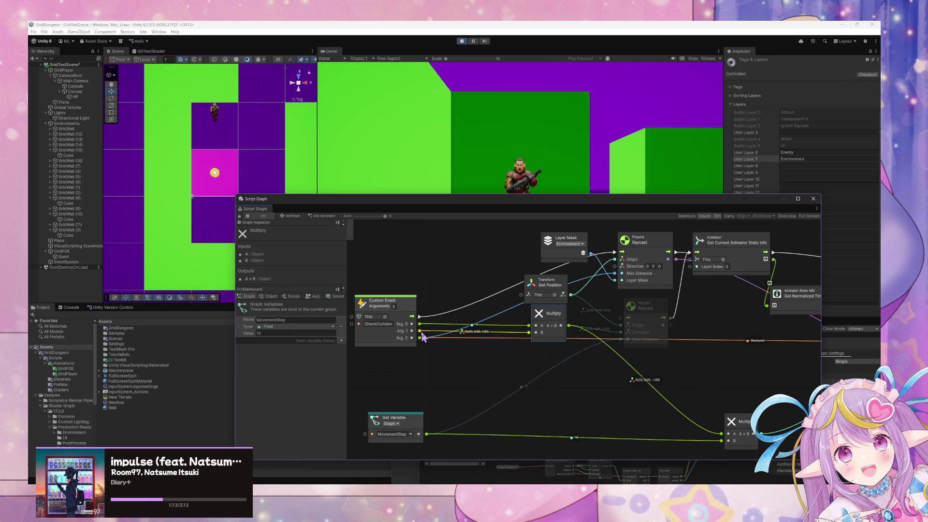
mouse_move(420, 331)
mouse_down()
mouse_move(450, 367)
mouse_move(437, 393)
mouse_up()
click(599, 376)
mouse_move(550, 319)
mouse_down()
mouse_move(548, 333)
mouse_move(622, 267)
mouse_up()
mouse_move(650, 310)
mouse_down()
mouse_move(664, 312)
mouse_move(661, 323)
mouse_up()
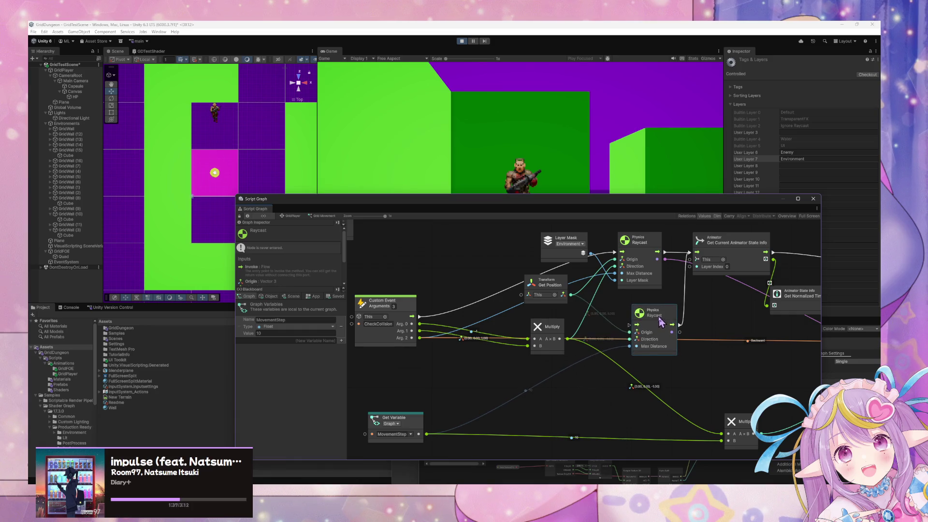
mouse_move(427, 434)
mouse_down()
mouse_move(488, 391)
mouse_move(575, 302)
mouse_move(622, 274)
mouse_up()
mouse_move(663, 322)
mouse_down()
mouse_move(669, 255)
mouse_move(665, 333)
mouse_move(661, 327)
mouse_up()
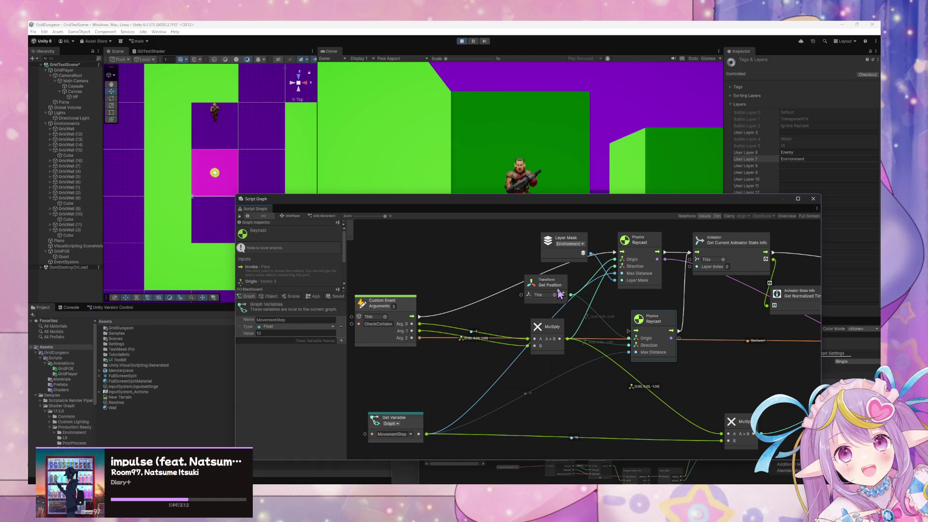
Tidy the Get Position, Multiply and Layer Mask nodes and delete the lower Physics Raycast
drag(558, 287, 549, 283)
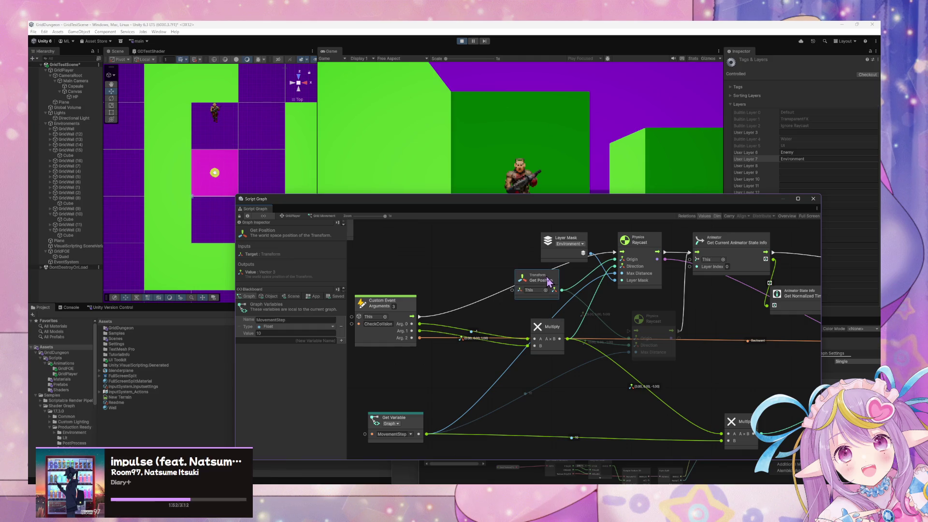
click(659, 327)
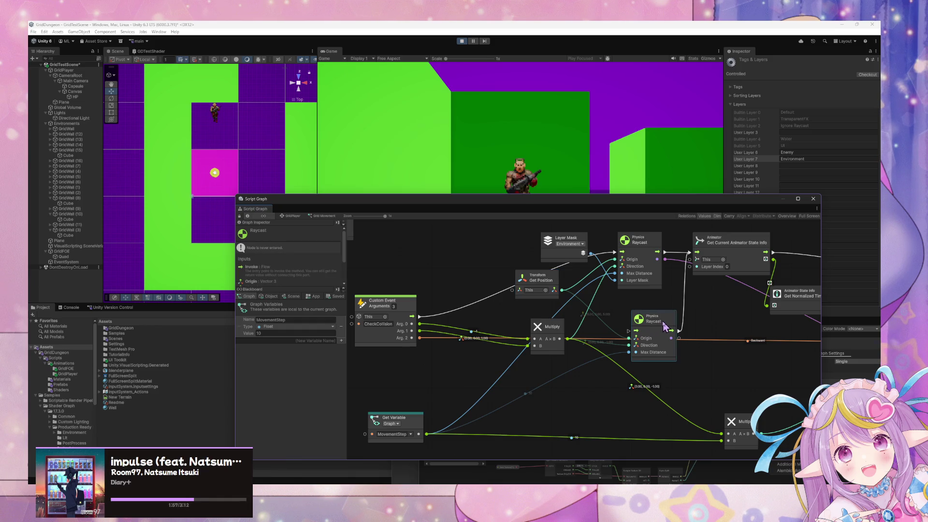
drag(553, 328, 549, 325)
click(640, 328)
key(Delete)
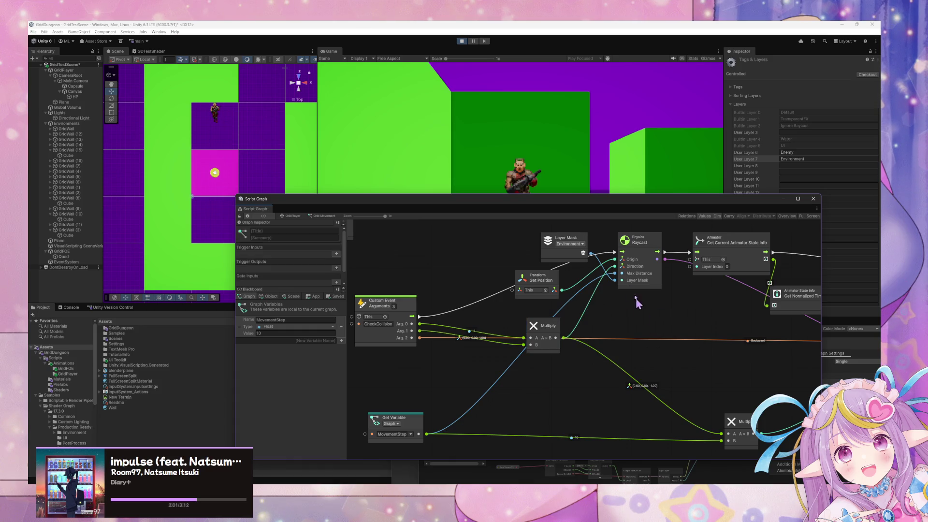
drag(572, 242, 548, 242)
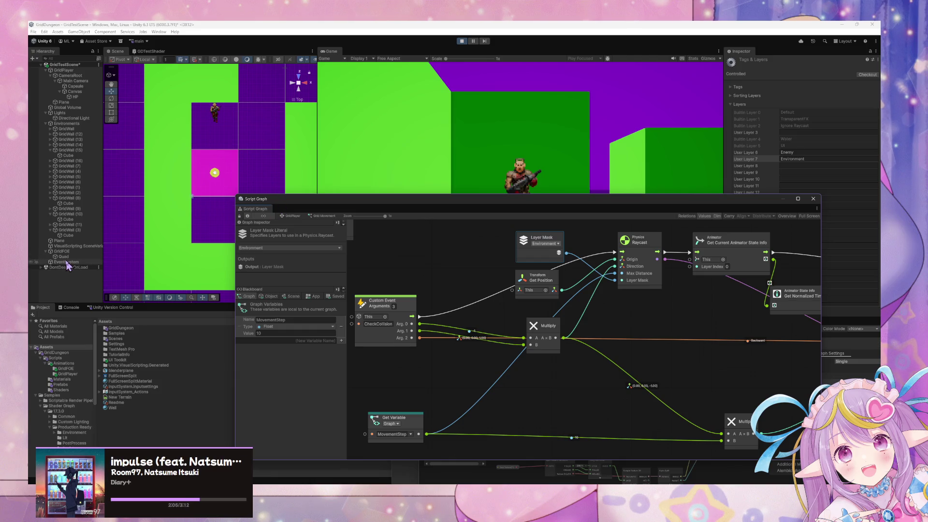
Select GridWall and its Cube child to inspect their tag and layer settings
click(188, 200)
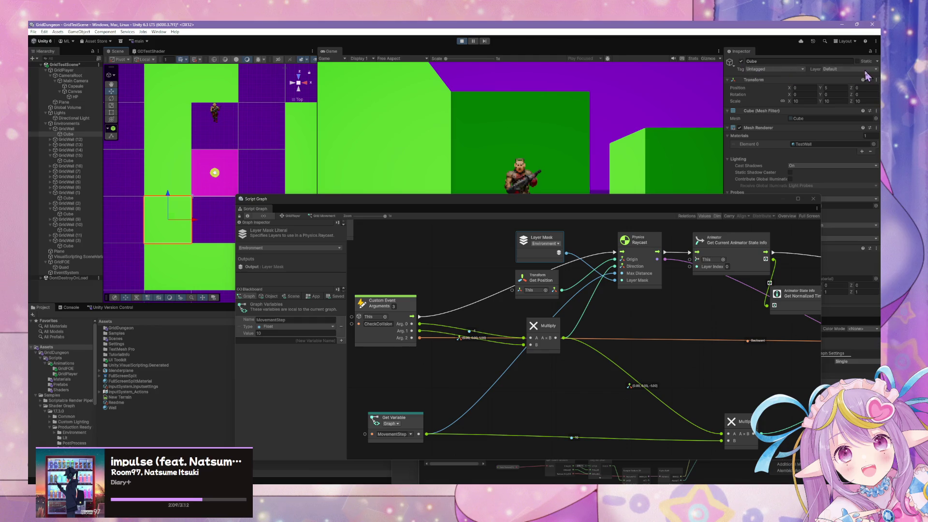
click(66, 129)
click(68, 135)
drag(719, 204, 663, 211)
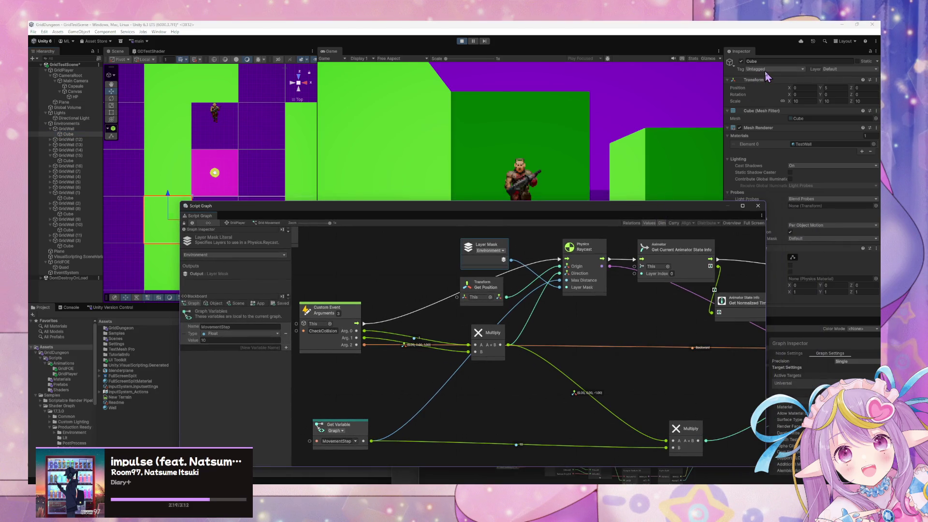
click(767, 71)
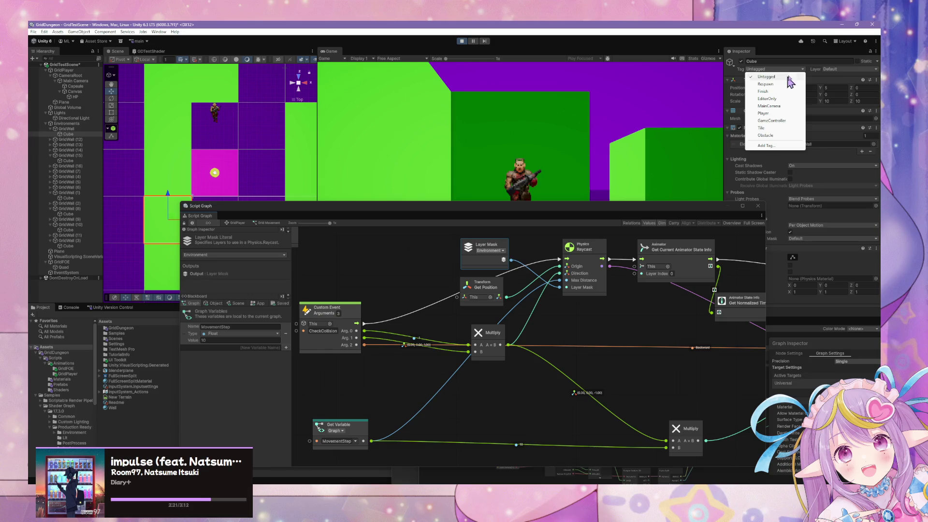
click(75, 129)
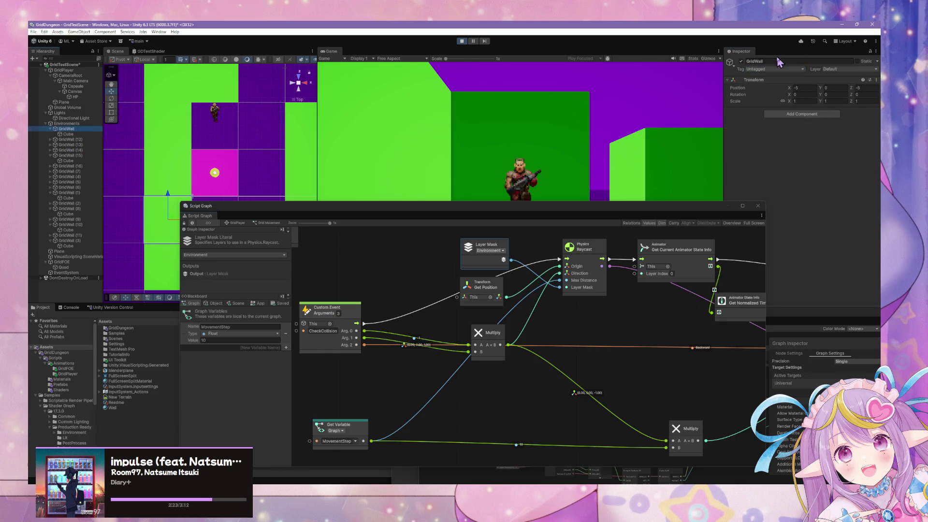
Stop play mode and choose Add Layer… from the wall's Layer dropdown
click(462, 41)
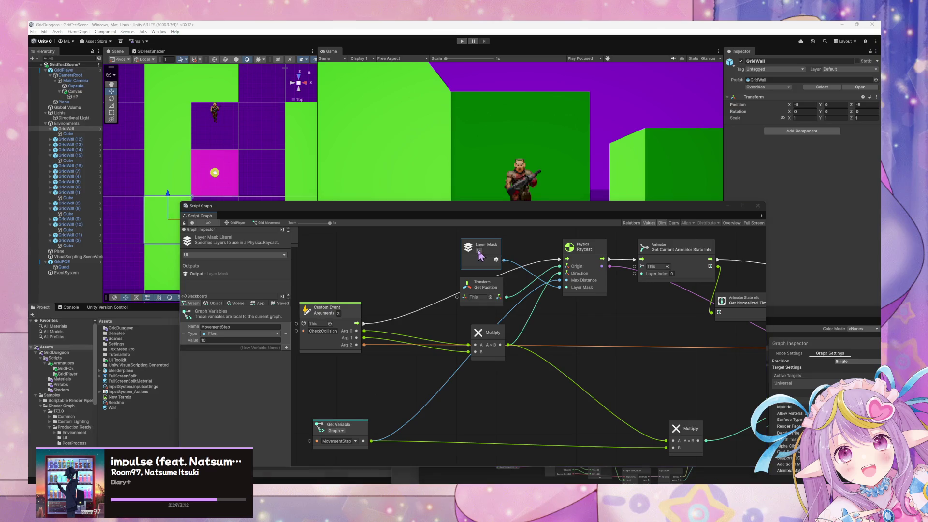
click(574, 317)
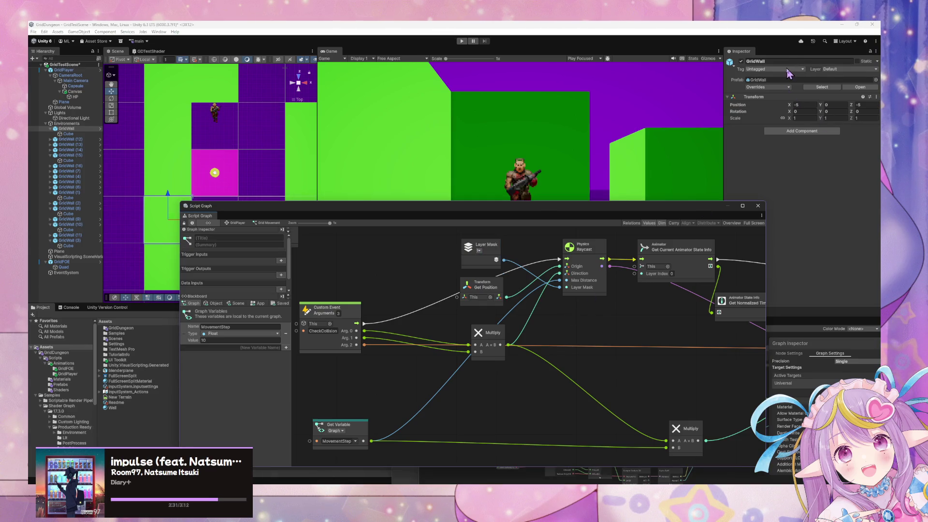
click(793, 69)
click(833, 70)
click(841, 116)
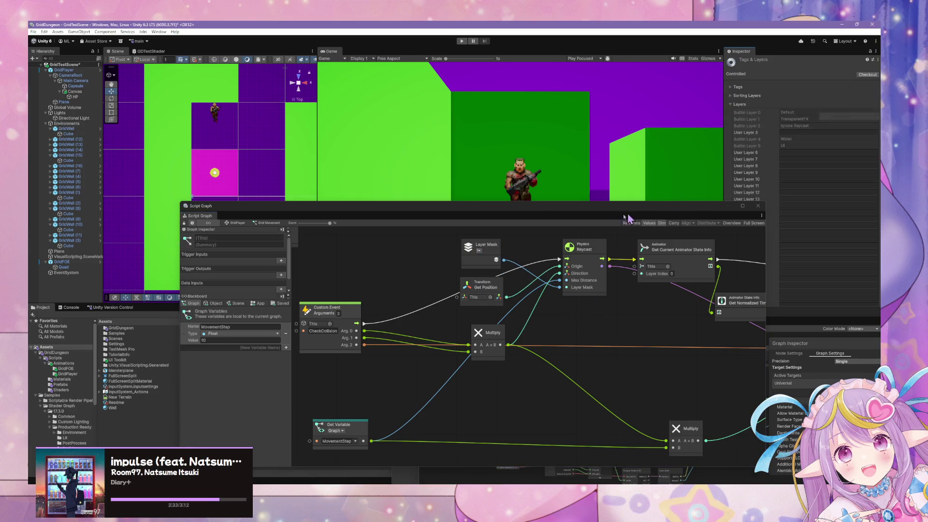
Name User Layer 6 'Environment' and User Layer 7 'Enemy'
click(788, 152)
text(Environment)
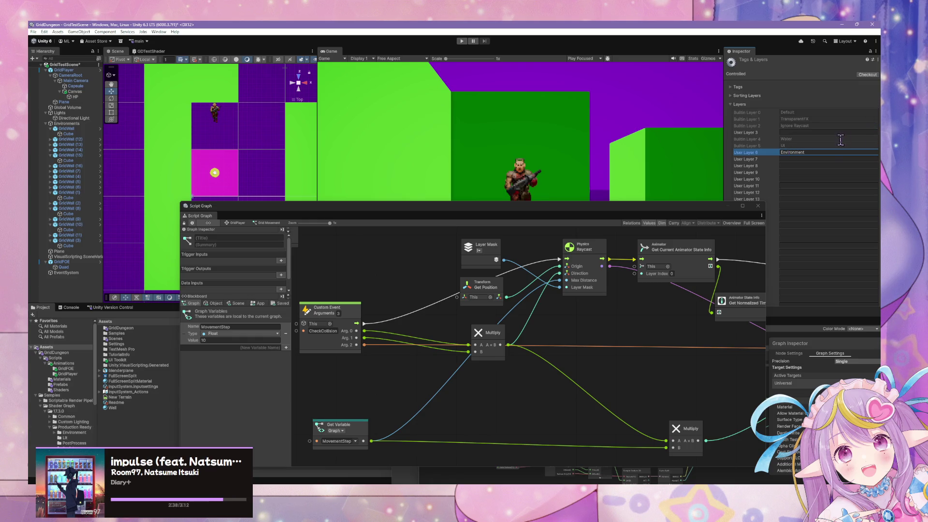
click(814, 159)
text(Enemy)
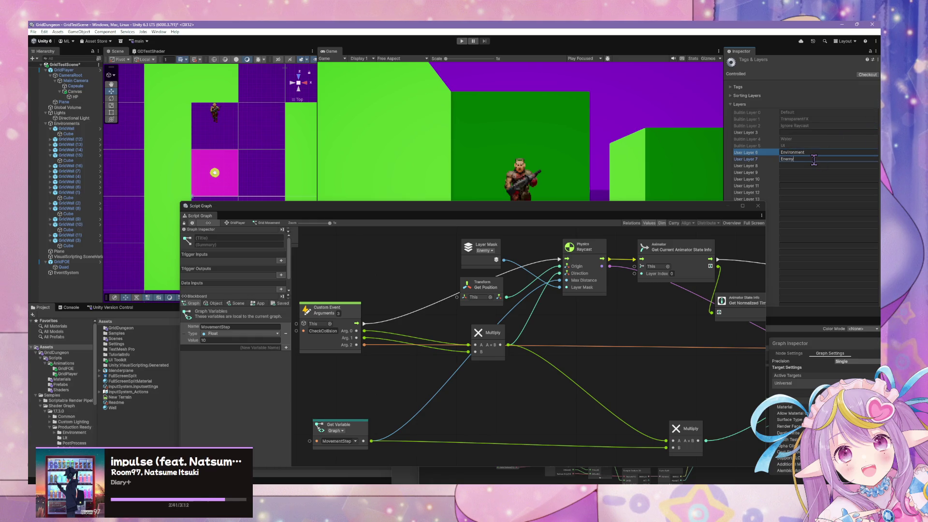
click(671, 109)
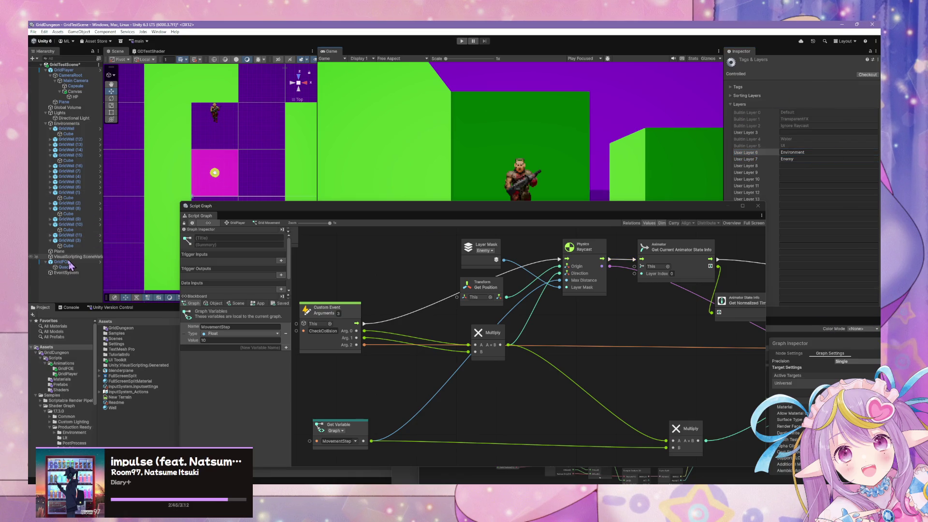
Restrict the raycast's Layer Mask node to Environment only, then open the GridWall prefab
click(485, 250)
click(494, 303)
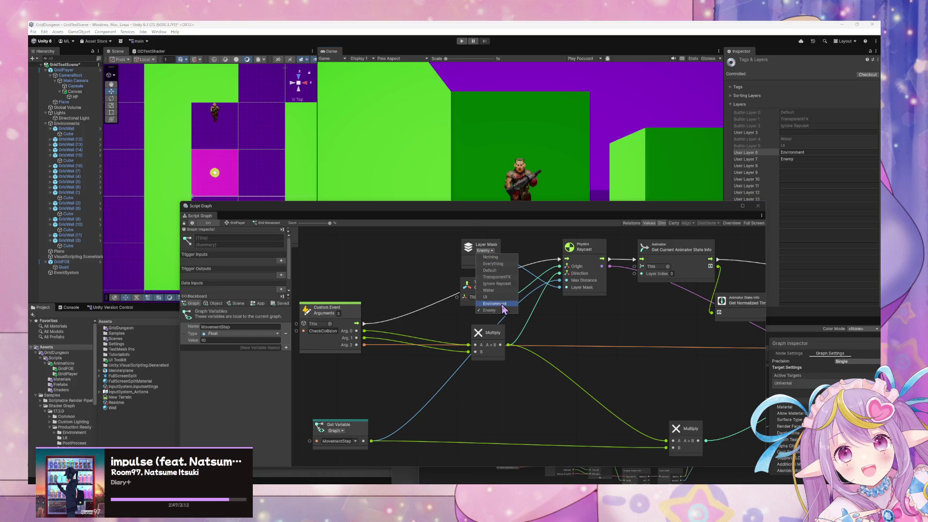
click(290, 229)
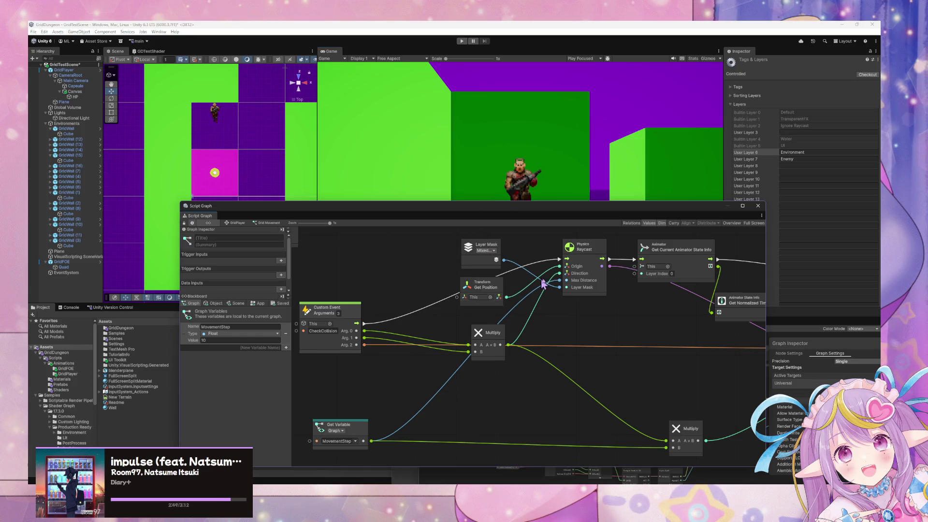
click(475, 257)
click(485, 251)
click(494, 310)
click(416, 283)
scroll(387, 288, down, 2)
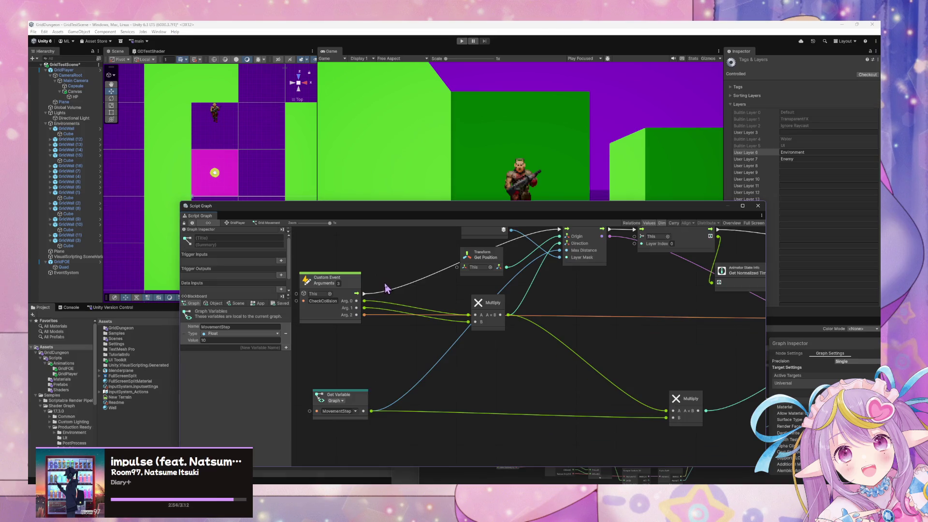
scroll(395, 284, up, 2)
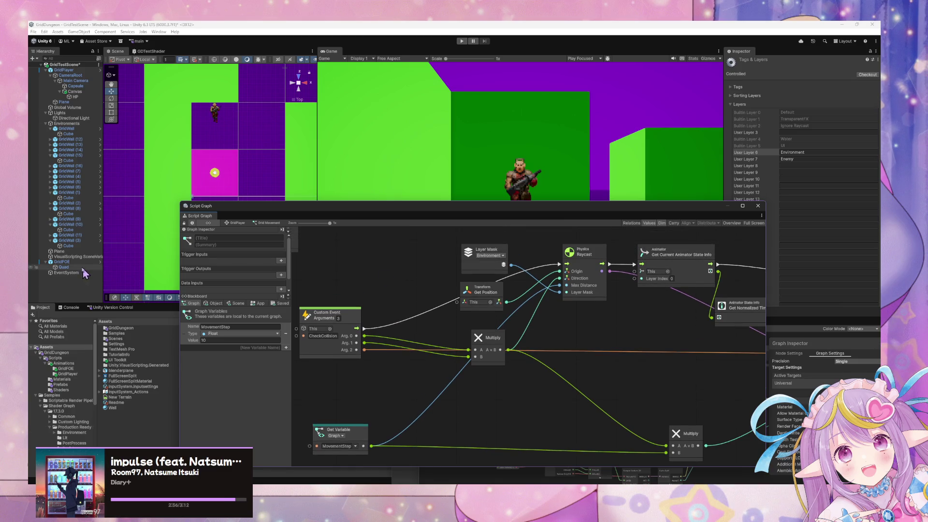
click(68, 193)
click(851, 89)
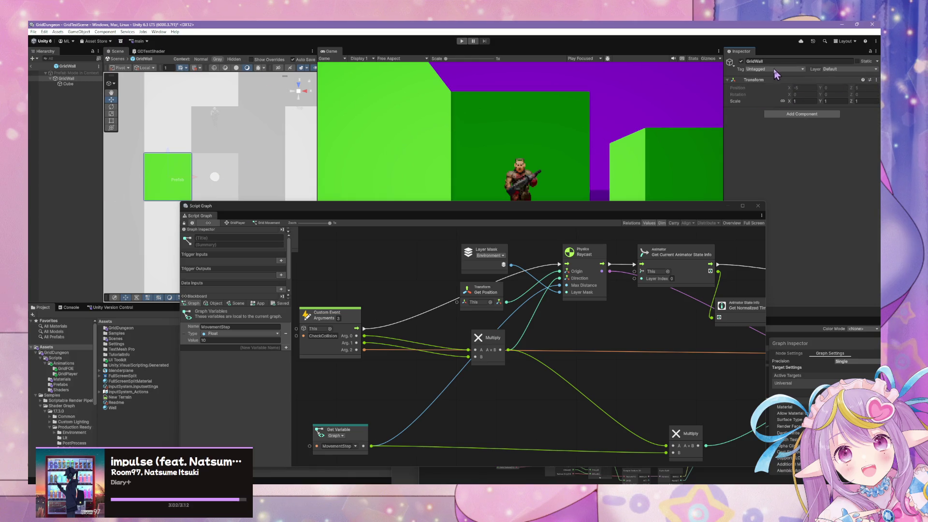
Set the GridWall prefab and all its children to the Environment layer
click(793, 69)
click(851, 70)
click(851, 69)
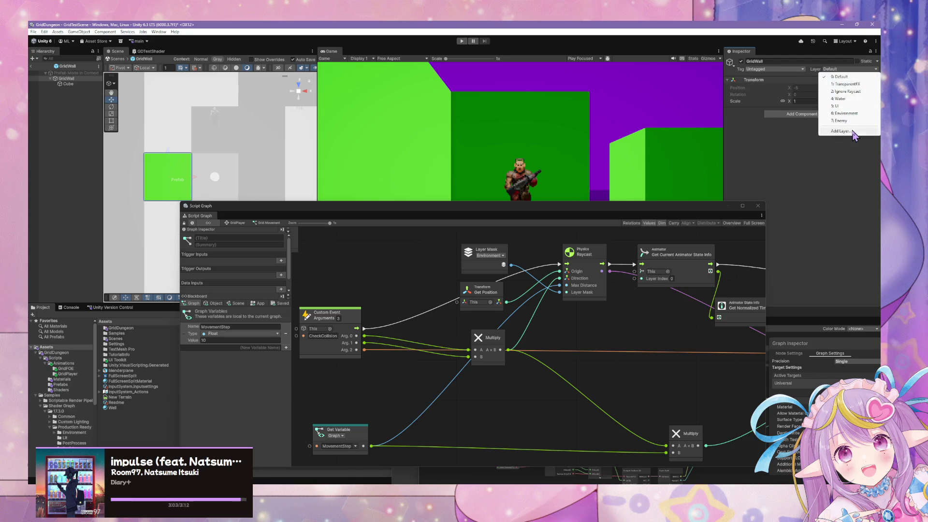
click(861, 114)
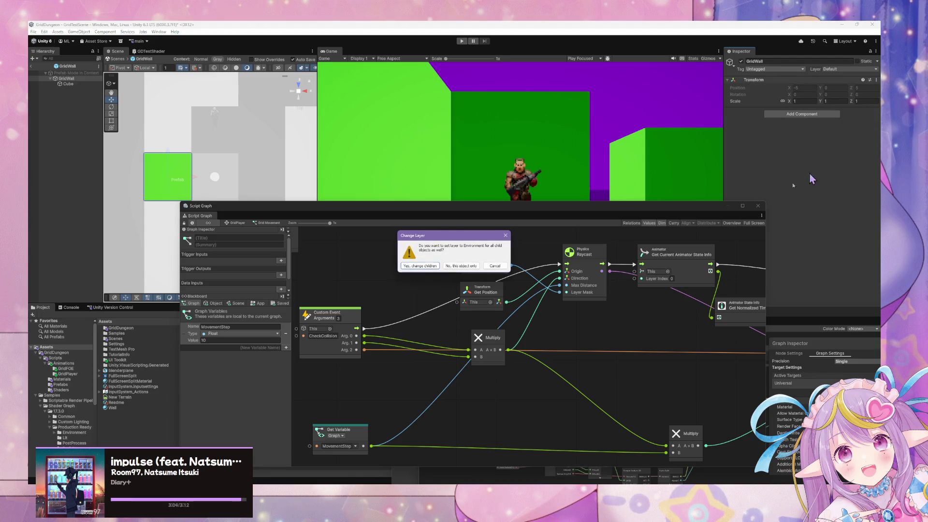
click(420, 266)
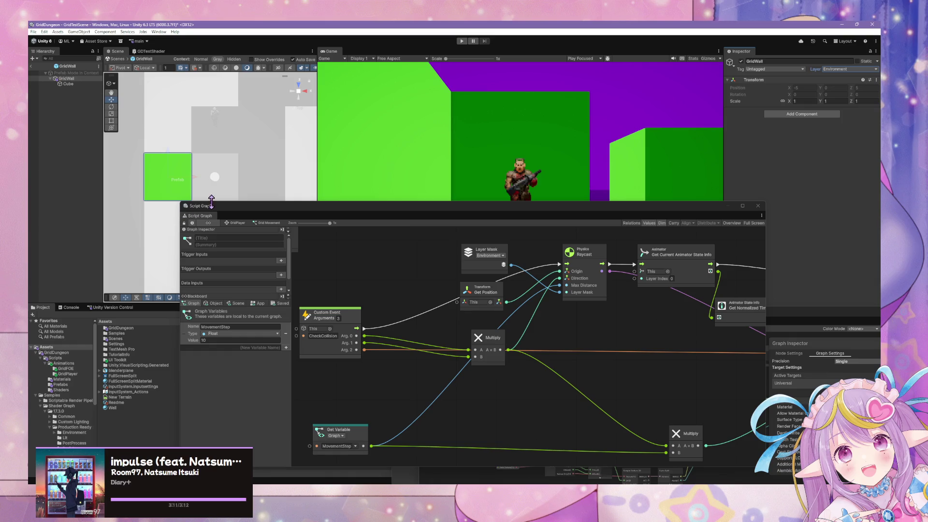
drag(210, 206, 263, 212)
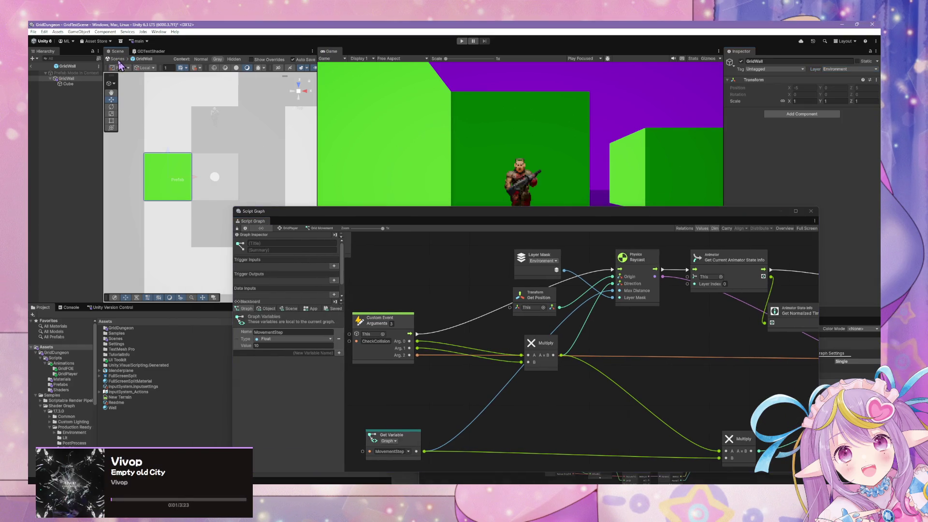
Exit GridWall Prefab Mode, reposition the Script Graph window, and select Quad under GridFOE
click(118, 59)
drag(640, 318, 599, 315)
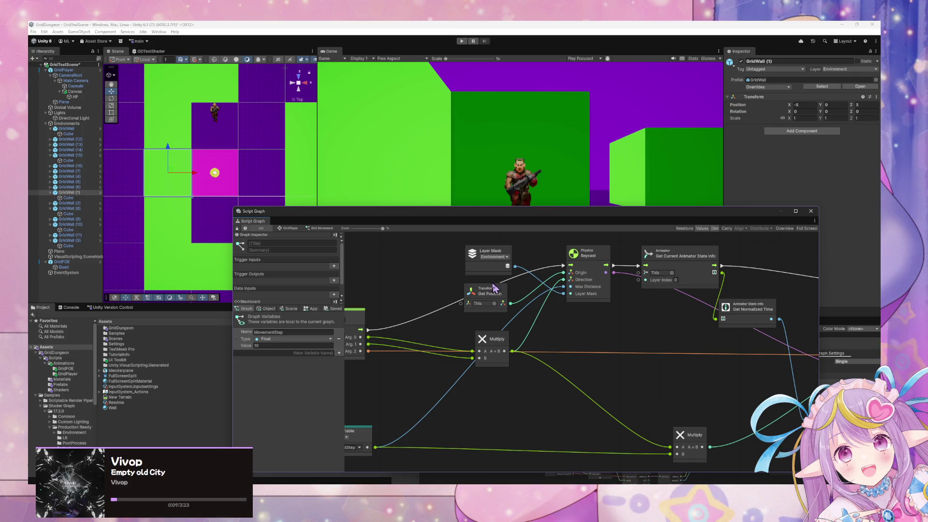
mouse_move(428, 209)
mouse_down()
mouse_move(286, 282)
mouse_move(321, 131)
mouse_move(295, 296)
mouse_move(237, 192)
mouse_move(235, 237)
mouse_up()
mouse_move(676, 312)
mouse_down()
mouse_move(696, 227)
mouse_move(705, 322)
mouse_up()
mouse_move(455, 232)
mouse_down()
mouse_move(639, 197)
mouse_move(624, 310)
mouse_move(605, 300)
mouse_up()
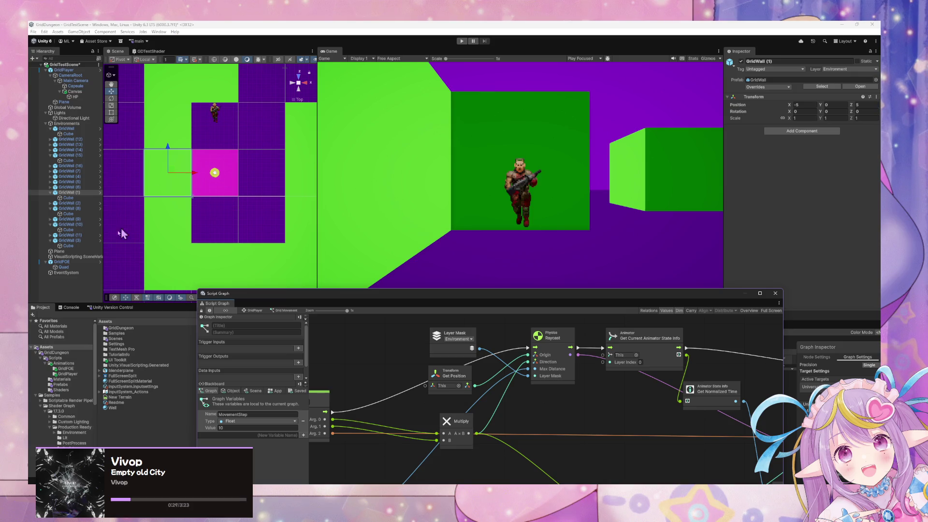
click(63, 266)
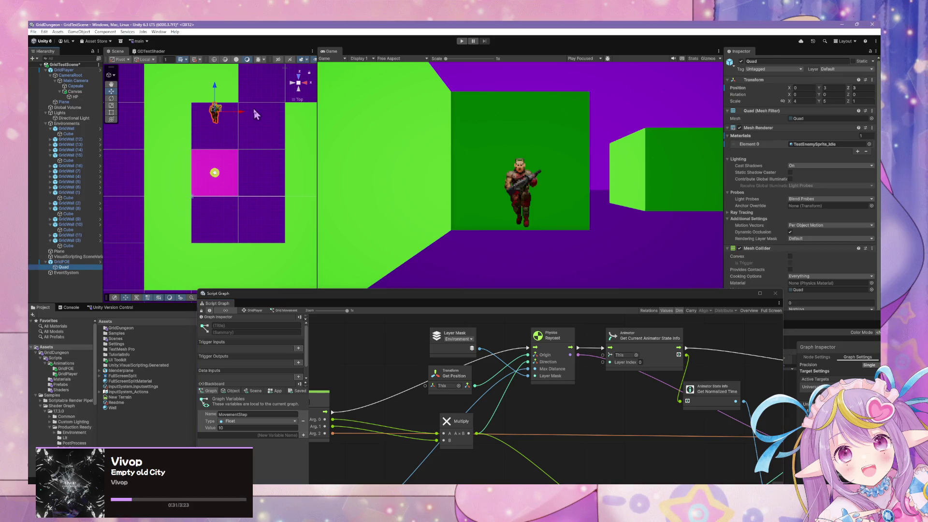
Switch the Scene view to perspective and orbit around the GridFOE sprite among the walls
click(301, 91)
mouse_move(270, 138)
mouse_down()
mouse_move(265, 103)
mouse_move(226, 174)
mouse_move(230, 248)
mouse_move(233, 203)
mouse_move(169, 182)
mouse_move(150, 194)
mouse_move(124, 172)
mouse_move(195, 133)
mouse_move(231, 162)
mouse_move(235, 155)
mouse_up()
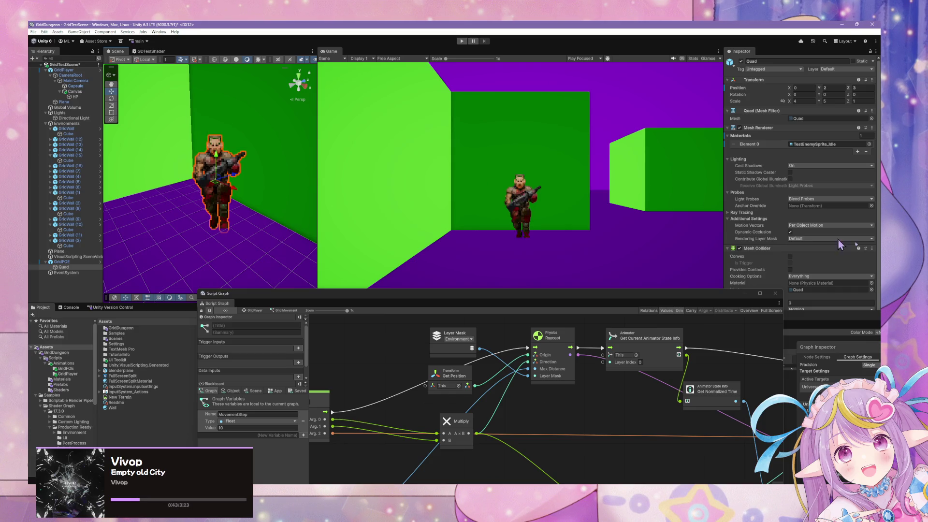
scroll(812, 241, down, 1)
click(821, 131)
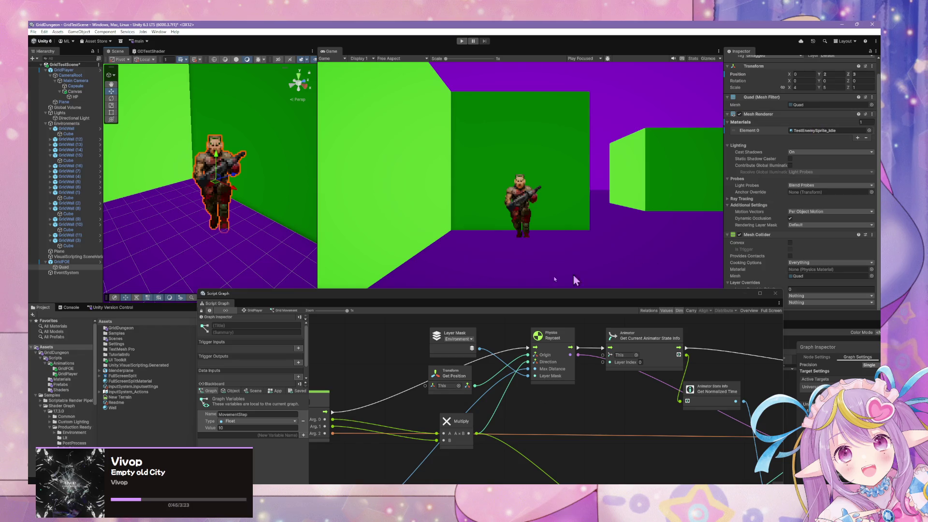
drag(430, 296, 565, 377)
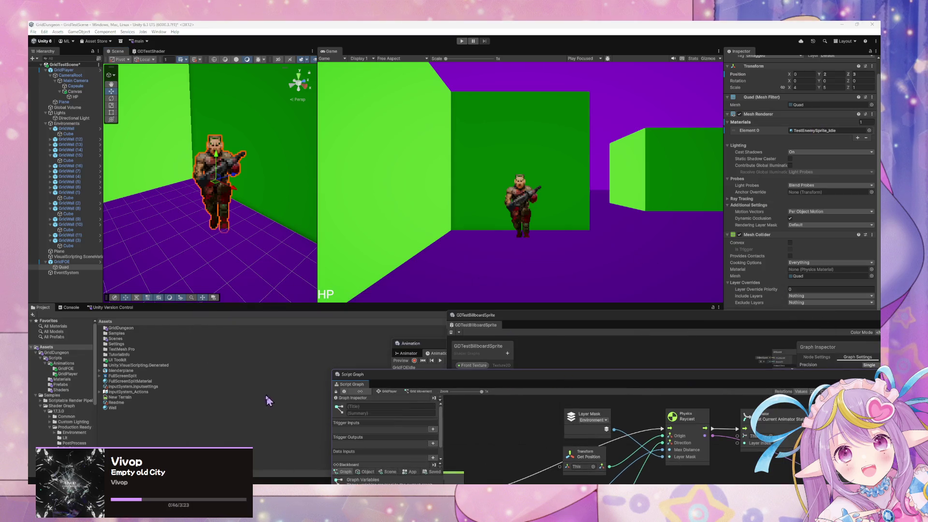
Move all seven scripts from the Scripts folder into the GridDungeon folder
double_click(124, 330)
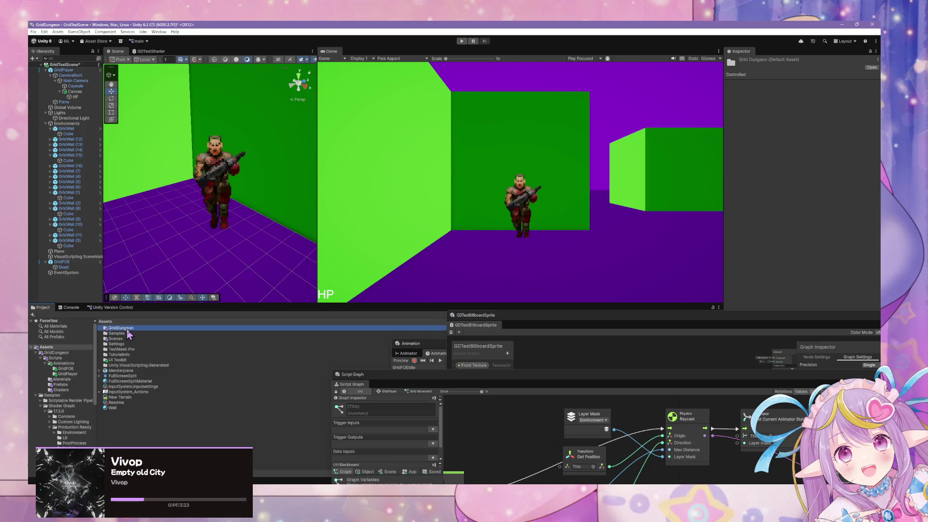
double_click(124, 329)
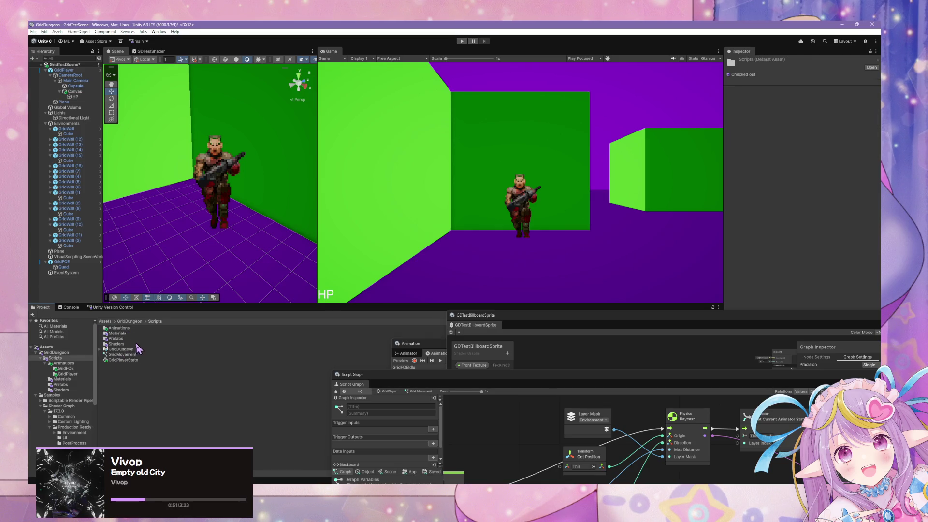
click(135, 361)
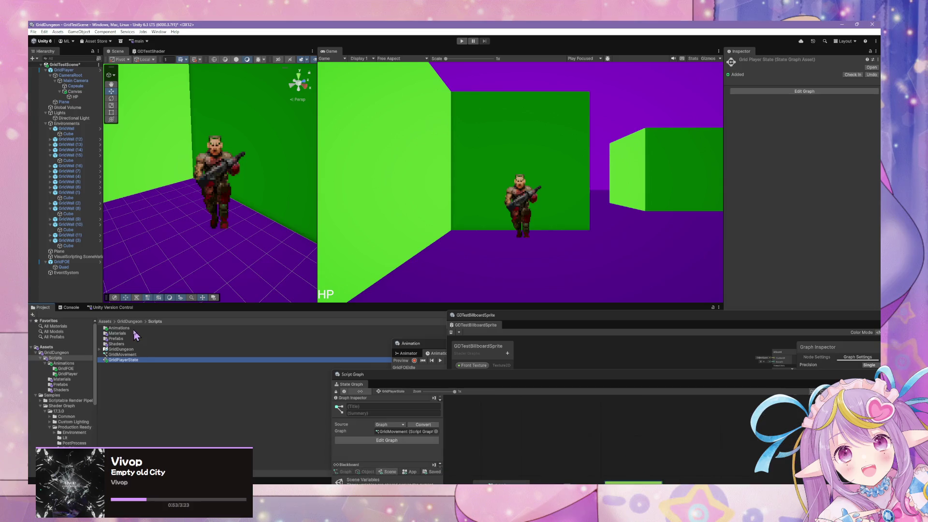
key(ctrl+a)
mouse_move(111, 342)
mouse_down()
mouse_move(44, 378)
mouse_move(64, 358)
mouse_up()
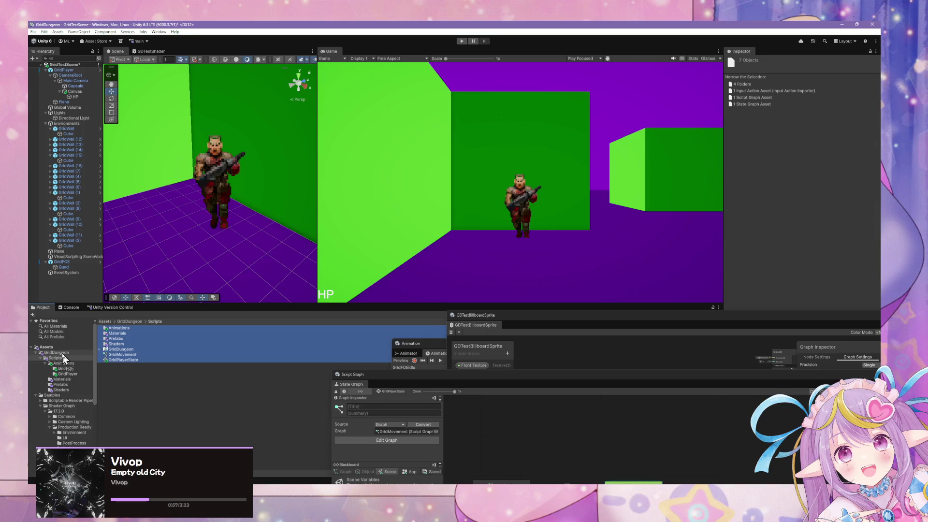
drag(62, 353, 62, 353)
Review the GridFOE animations and three TestEnemySprite materials, then bring the State Graph forward
click(68, 358)
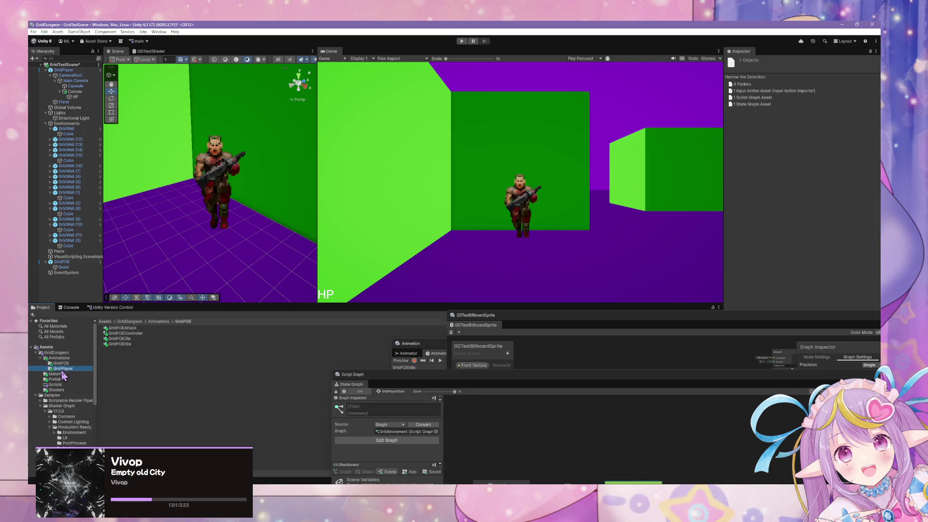
click(116, 328)
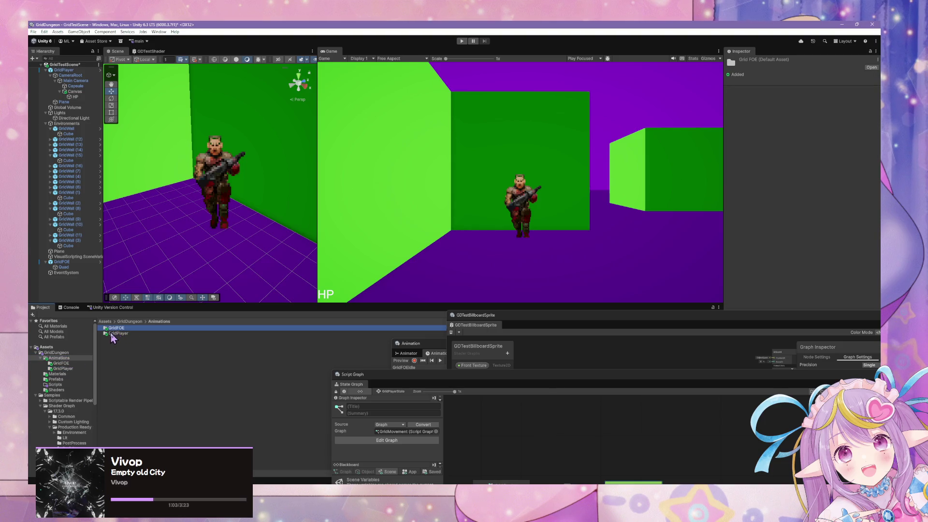
click(57, 374)
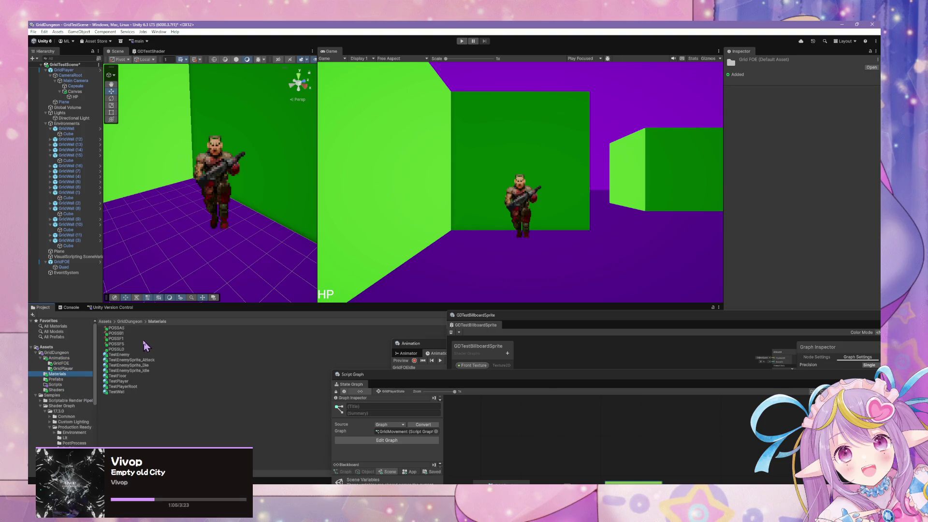
click(116, 391)
click(128, 370)
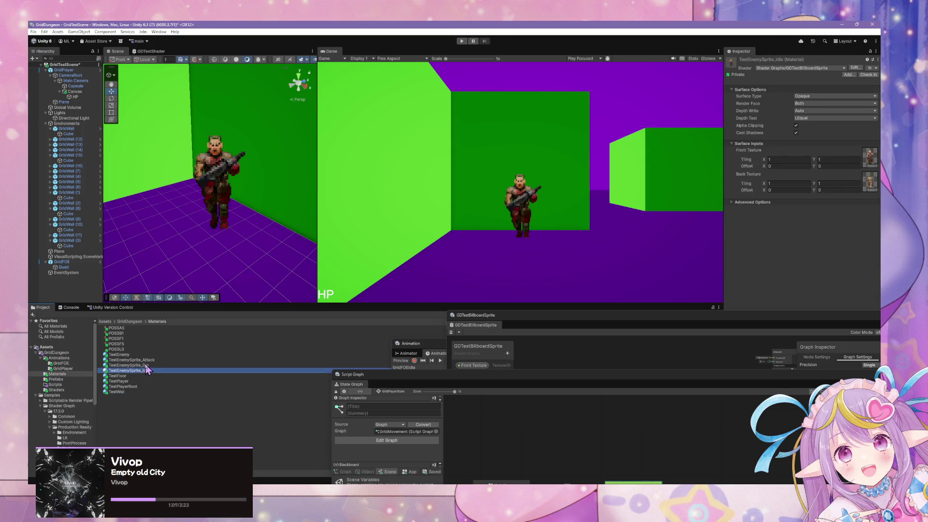
shift+click(130, 360)
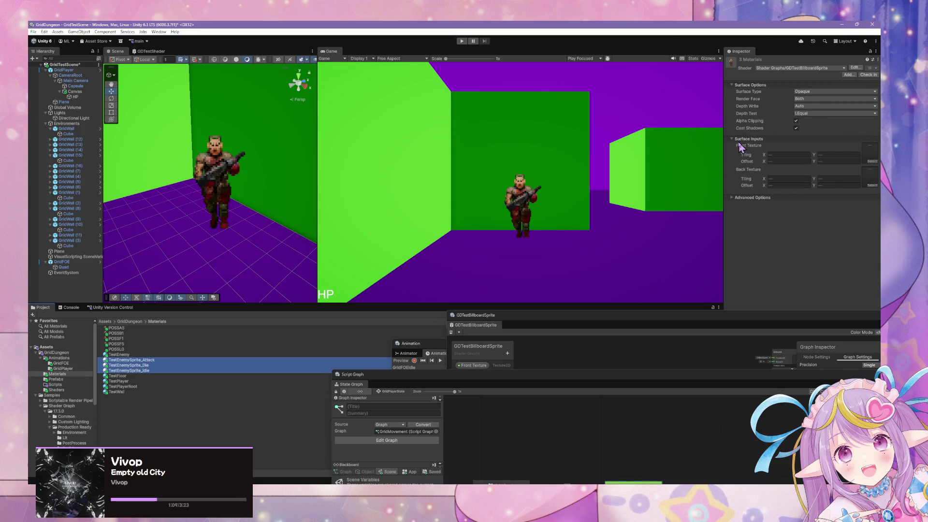
click(596, 187)
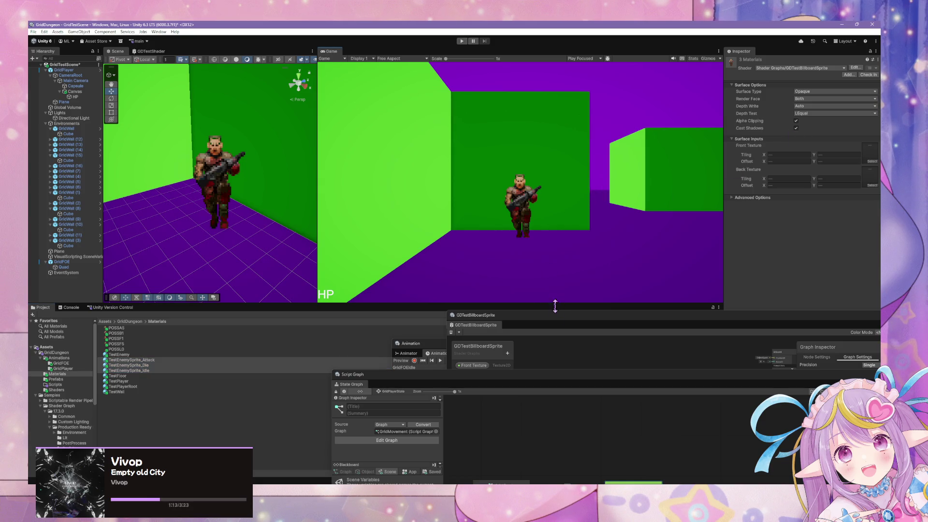
mouse_move(491, 380)
mouse_down()
mouse_move(444, 139)
mouse_move(561, 329)
mouse_move(523, 358)
mouse_up()
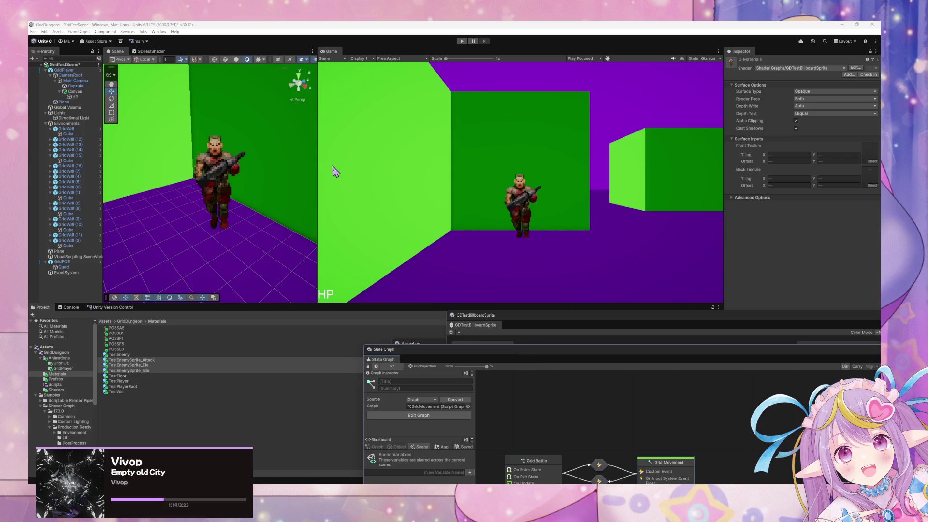
Move GridFOE in top view to position X 15, Z 25
click(73, 262)
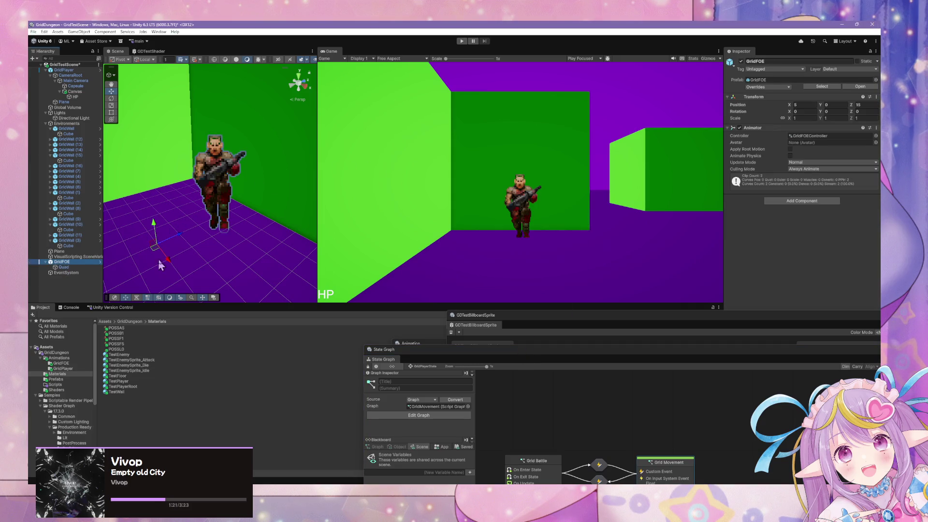
click(299, 78)
scroll(170, 120, down, 3)
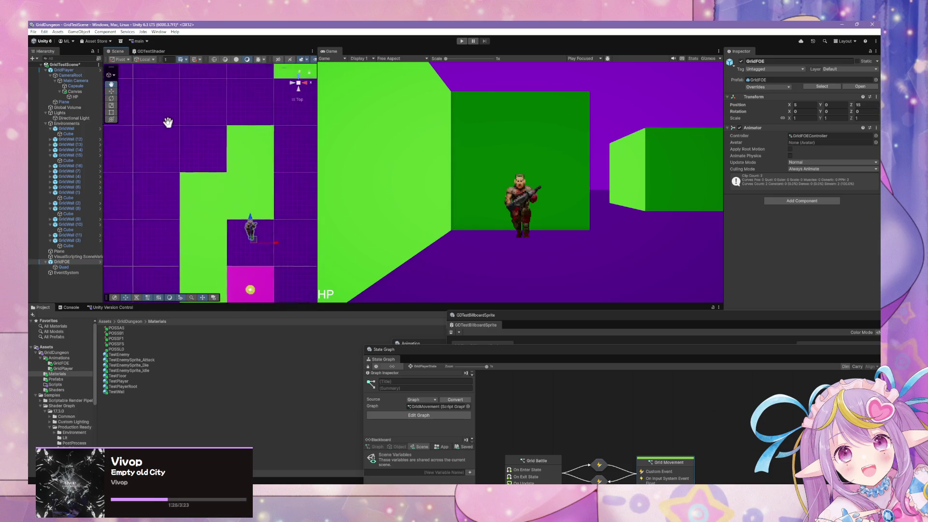
drag(260, 222, 307, 253)
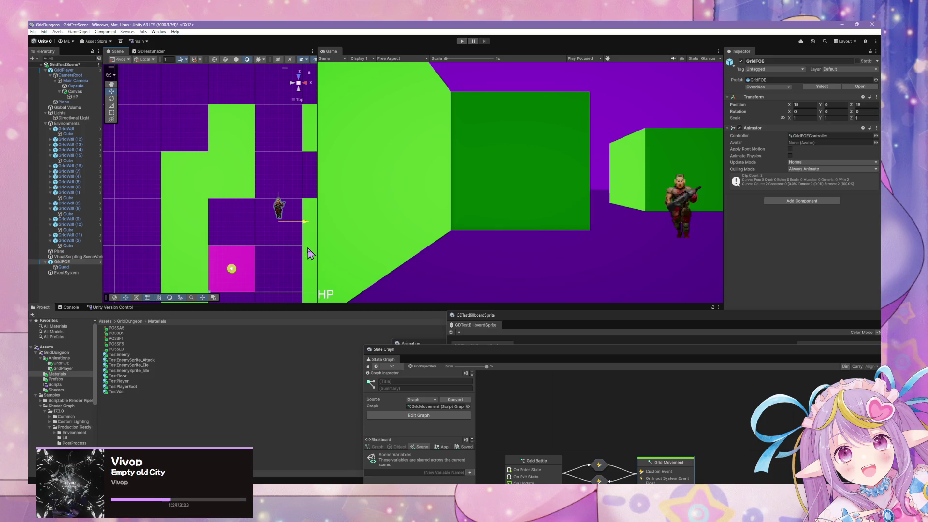
drag(280, 203, 301, 155)
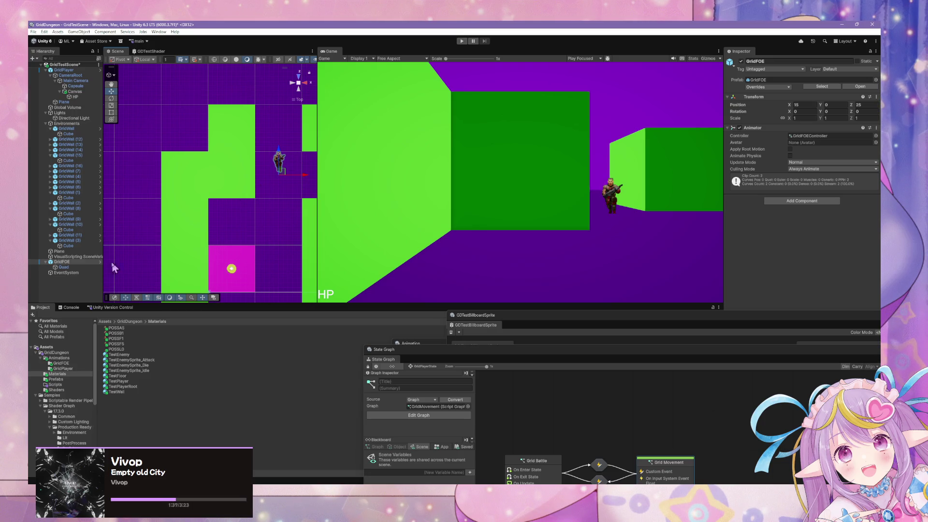
click(74, 268)
click(100, 261)
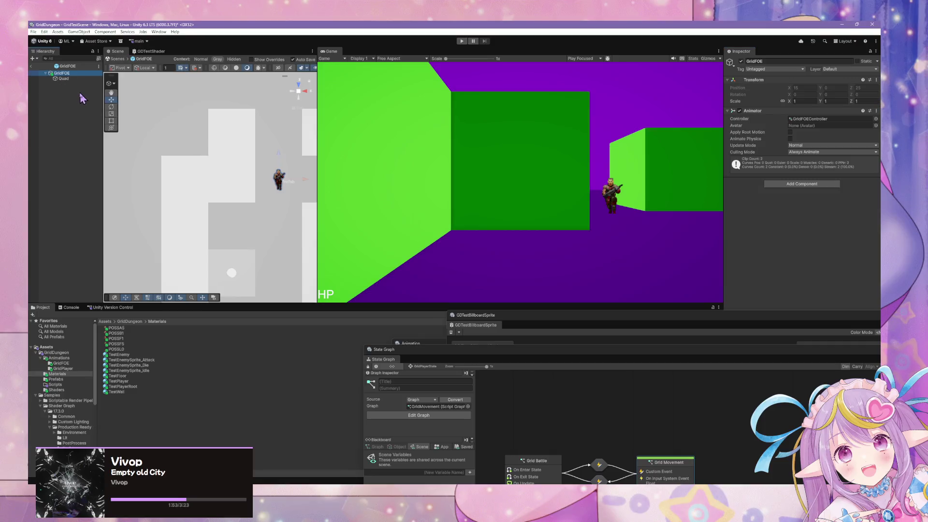
Add a Box Collider component to the GridFOE prefab root
right_click(80, 92)
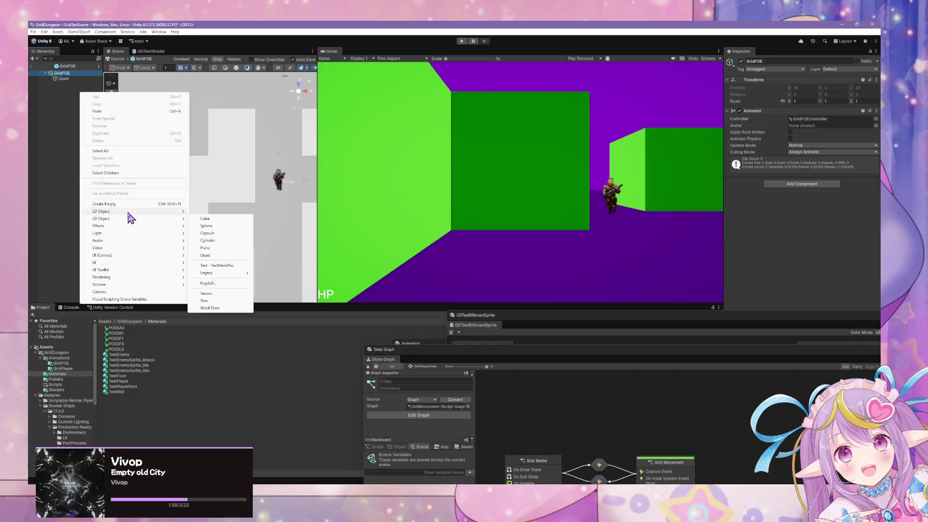
mouse_move(125, 220)
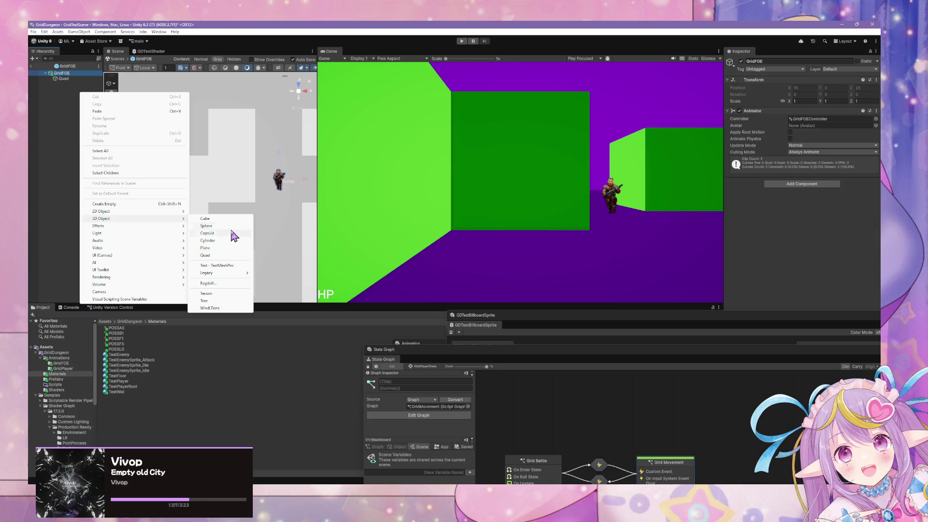
click(69, 142)
click(70, 73)
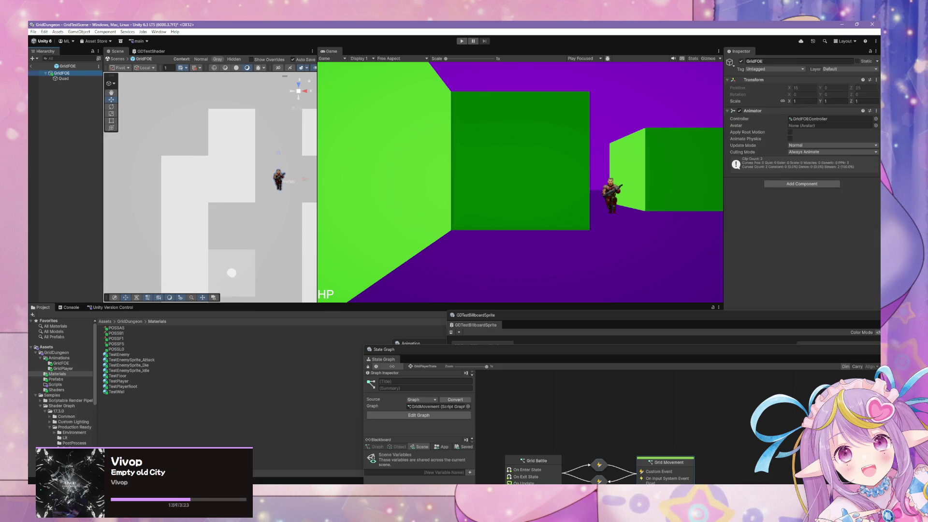
click(802, 183)
text(state)
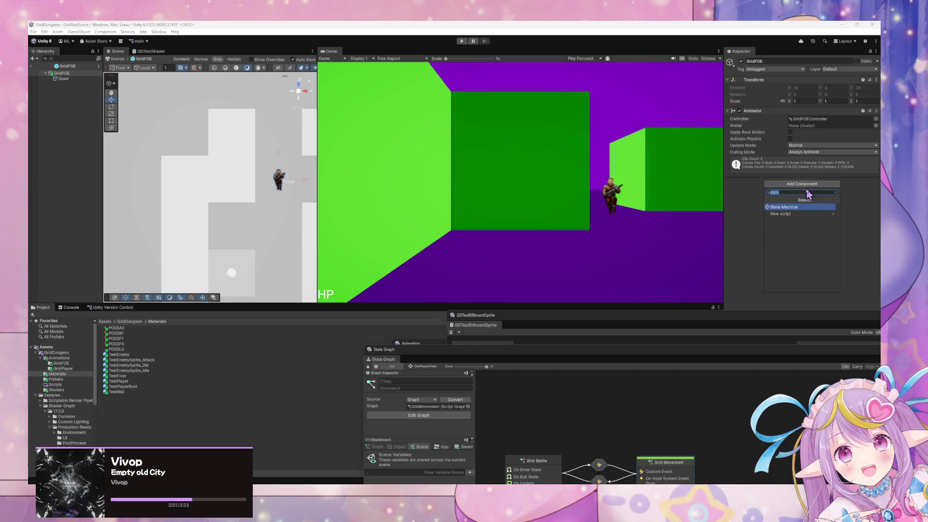
text(box)
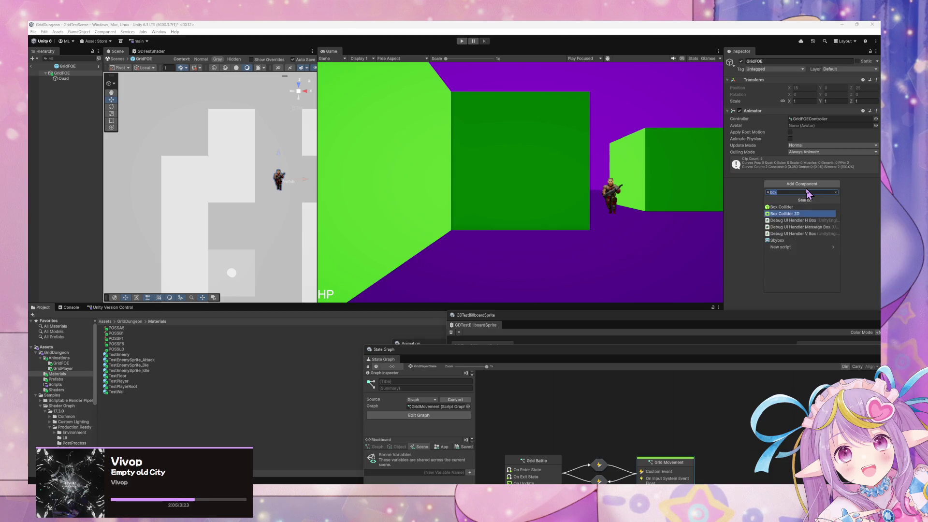
click(786, 207)
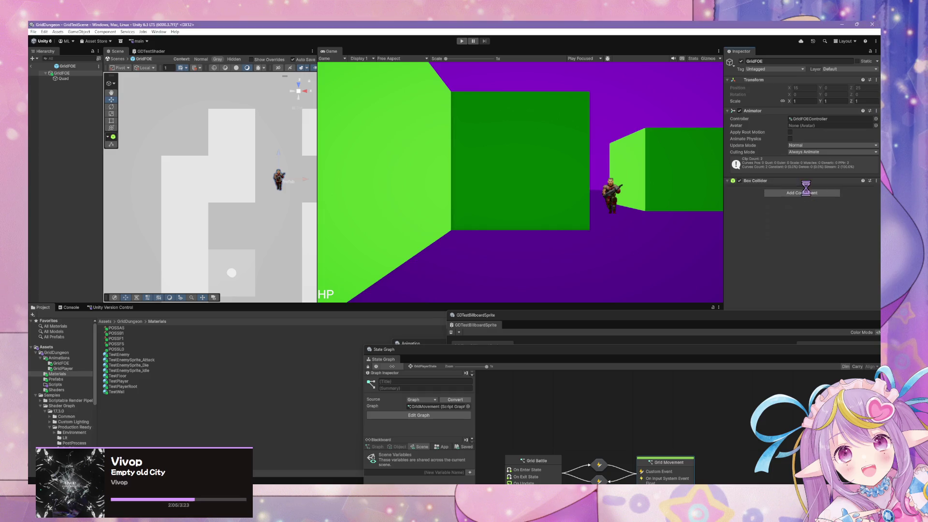
Put GridFOE and its children on the Enemy layer
click(773, 70)
click(836, 69)
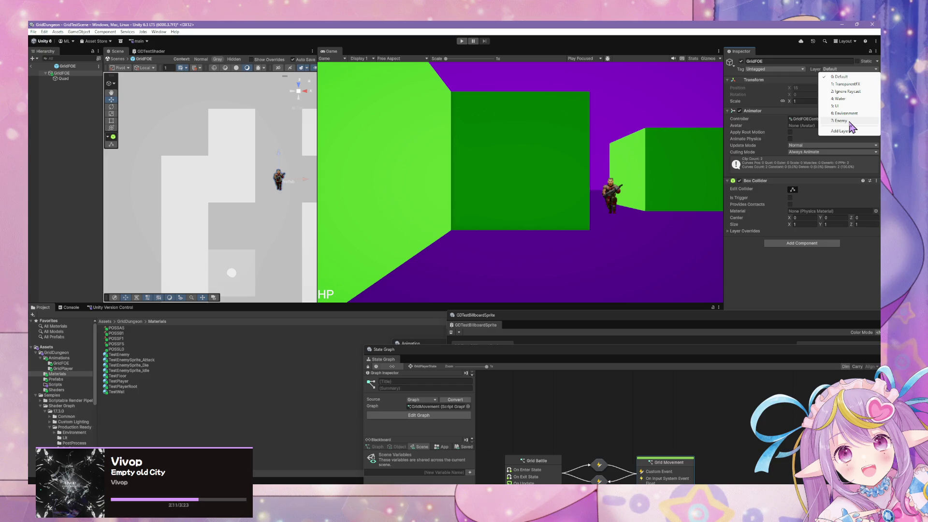
click(844, 120)
click(430, 270)
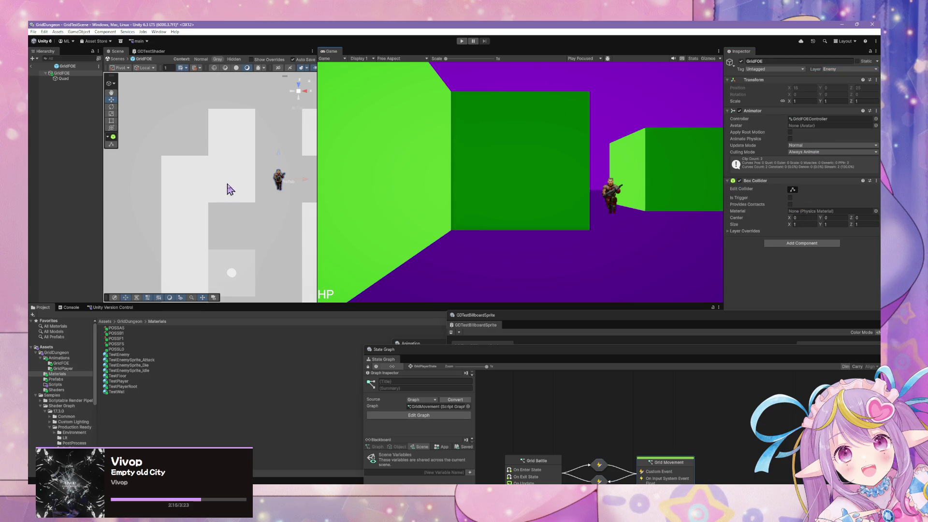
Inspect the new collider's bounds and compare it with a wall cube's collider
drag(318, 99, 528, 87)
mouse_move(494, 136)
mouse_down()
mouse_move(446, 195)
mouse_move(458, 174)
mouse_move(331, 71)
mouse_move(355, 66)
mouse_move(242, 193)
mouse_move(145, 213)
mouse_up()
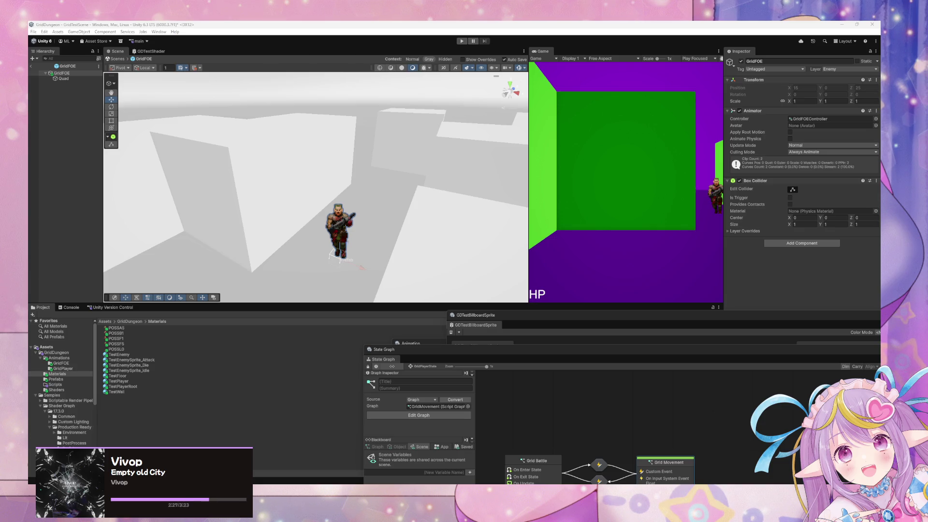
click(61, 73)
click(63, 78)
click(62, 73)
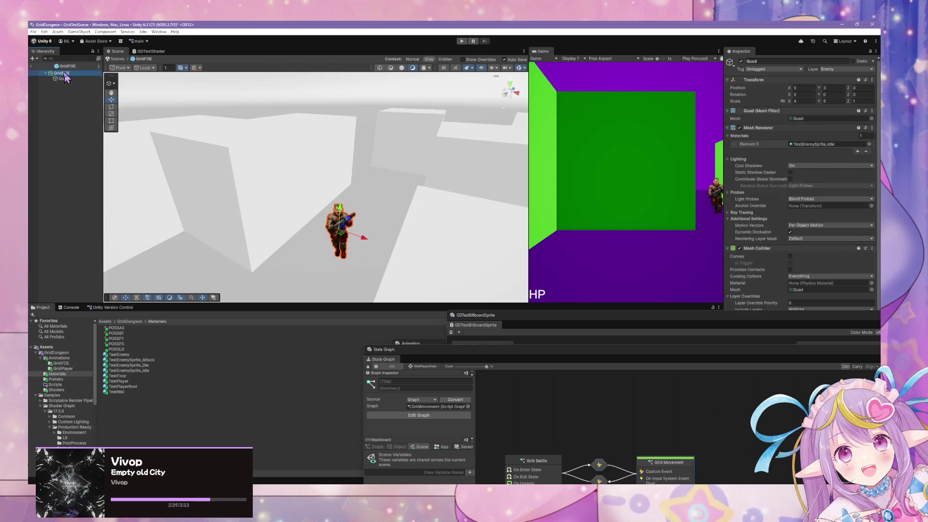
click(793, 190)
scroll(435, 178, down, 5)
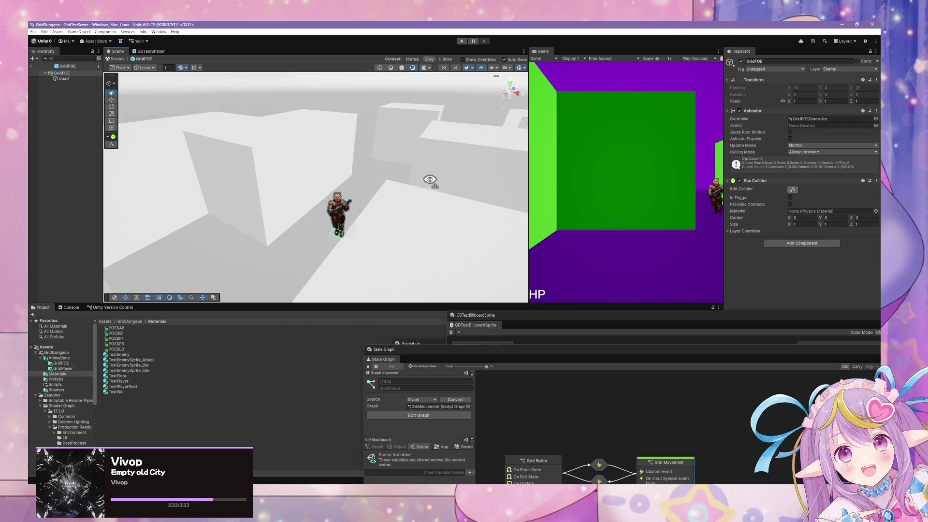
drag(285, 193, 319, 190)
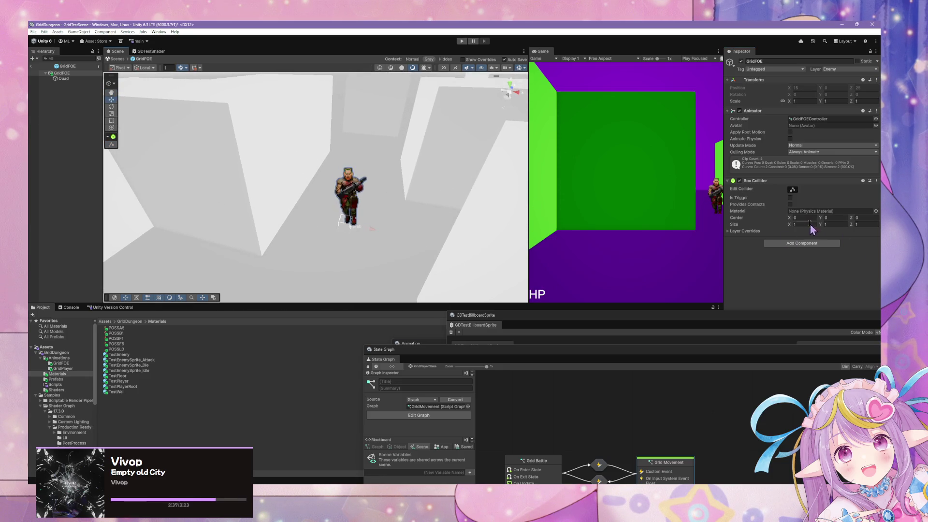
click(798, 224)
click(116, 58)
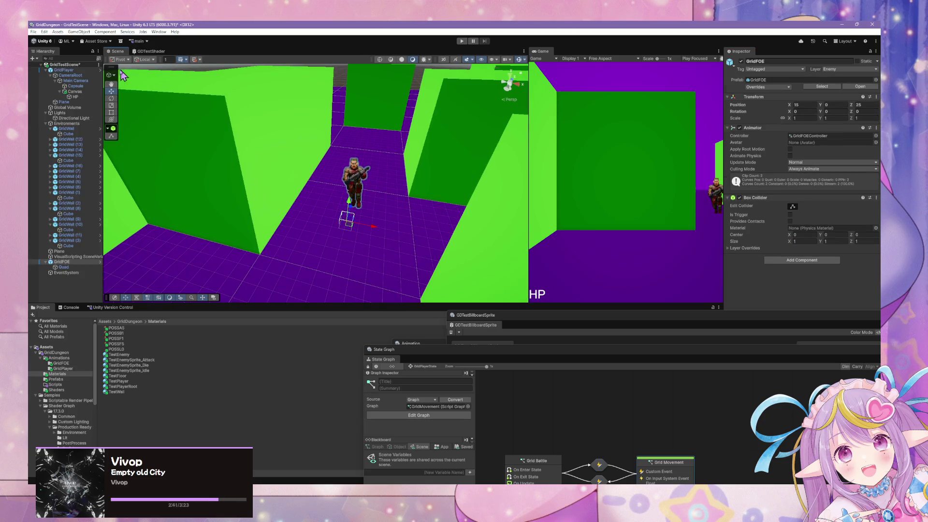
click(68, 246)
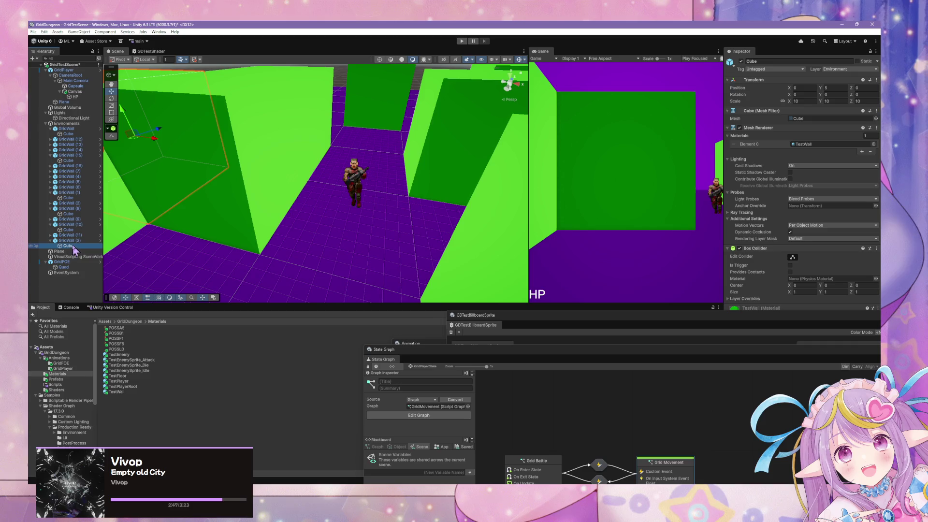
click(69, 263)
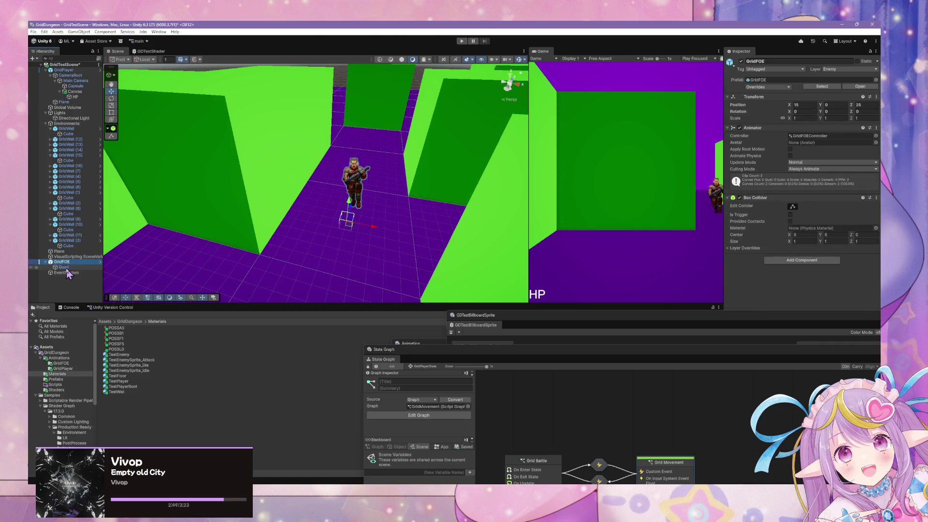
Set GridFOE's Box Collider size to 10×10×10 with Center Y 5
click(806, 241)
text(10)
key(Tab)
text(10)
key(Tab)
text(10)
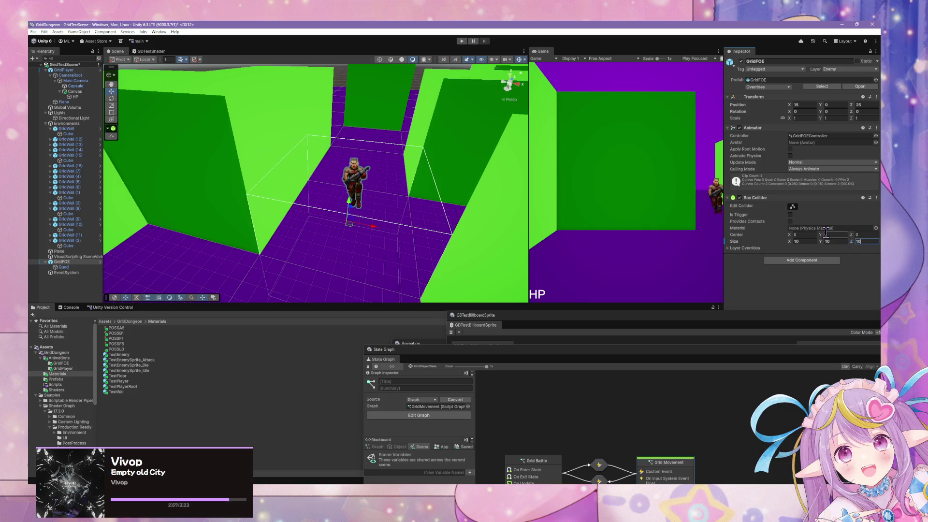
click(828, 235)
text(5)
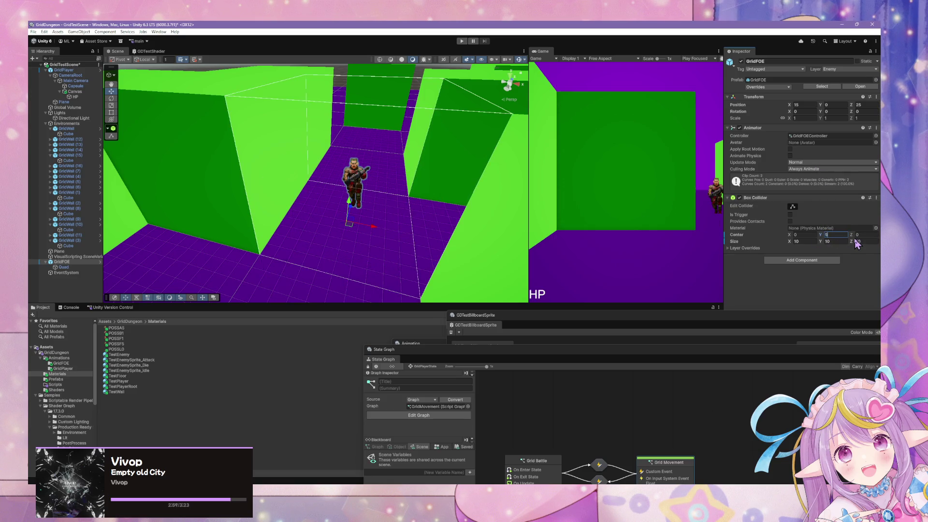
mouse_move(393, 155)
mouse_down()
mouse_move(338, 149)
mouse_move(373, 146)
mouse_up()
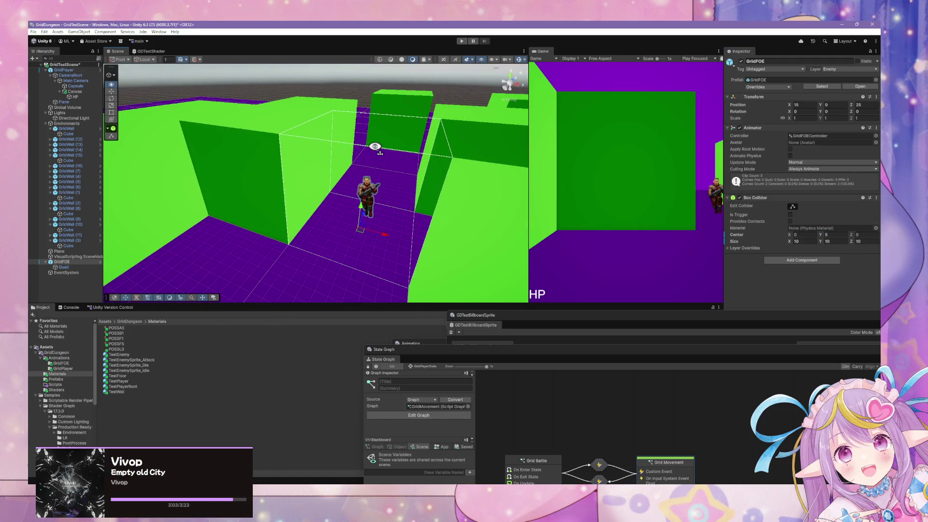
click(73, 246)
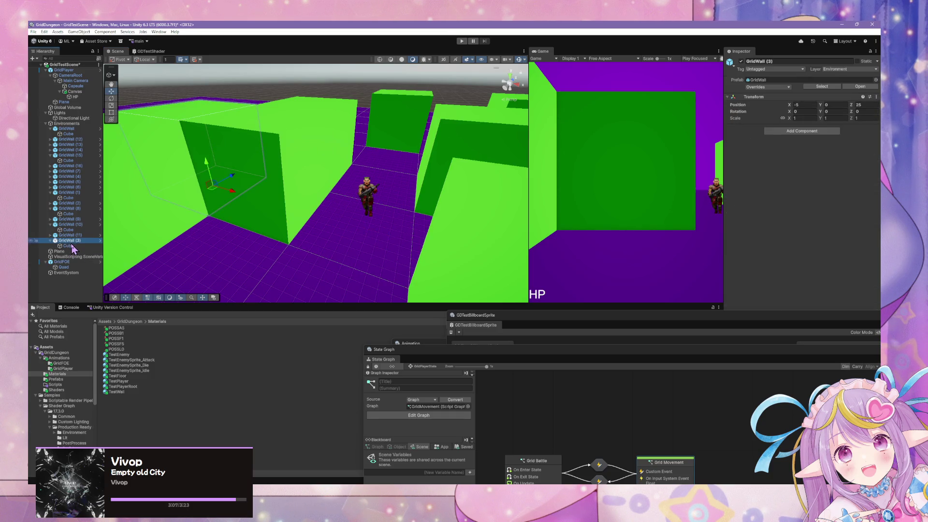
Remove the Quad's Mesh Collider and apply all overrides to the GridFOE prefab
click(64, 266)
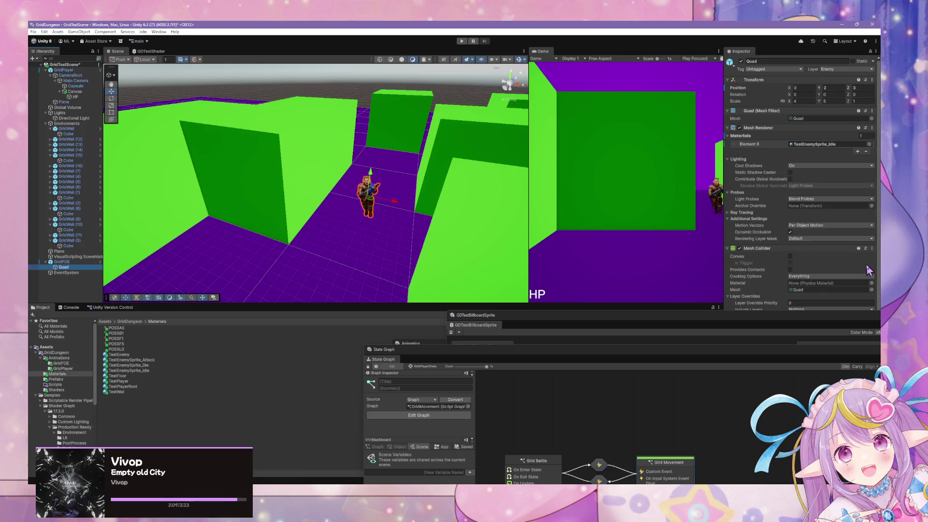
scroll(868, 270, down, 1)
mouse_move(796, 321)
mouse_down()
mouse_move(488, 347)
mouse_move(552, 349)
mouse_up()
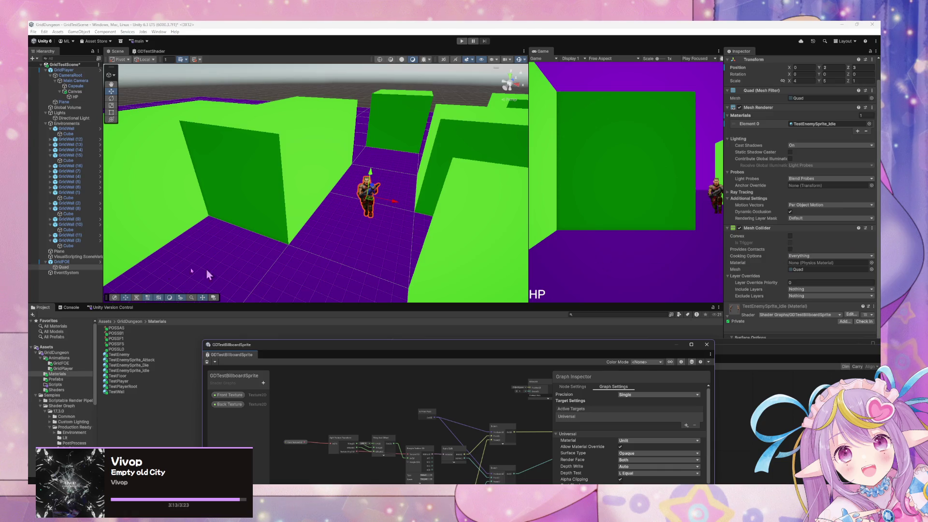
click(75, 268)
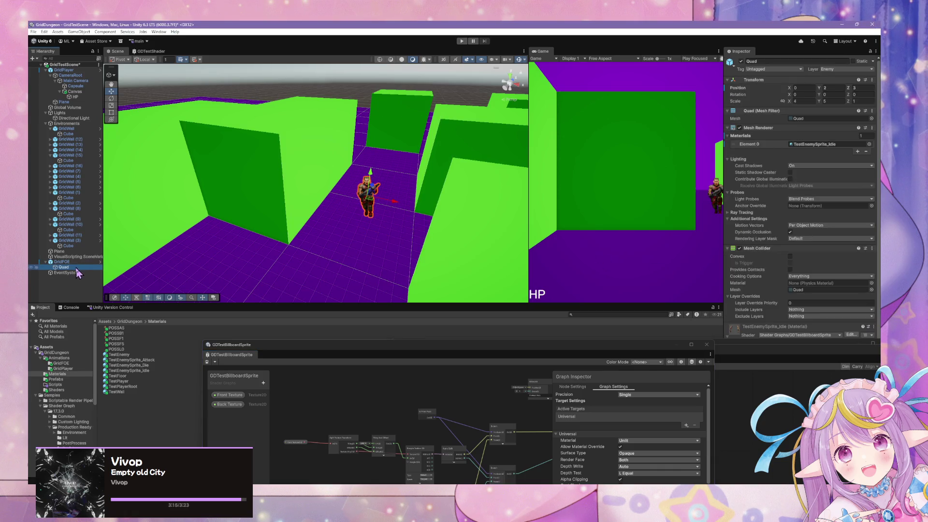
click(872, 248)
click(839, 281)
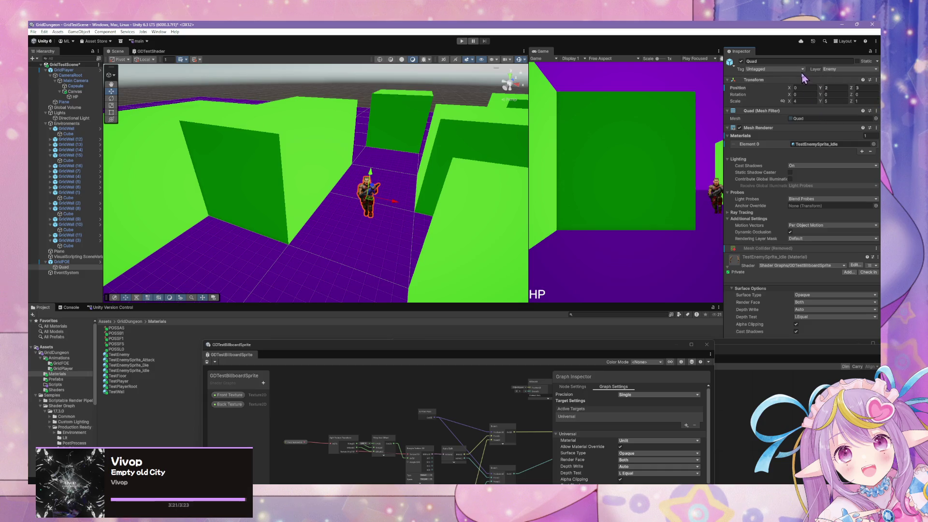
click(61, 261)
click(768, 86)
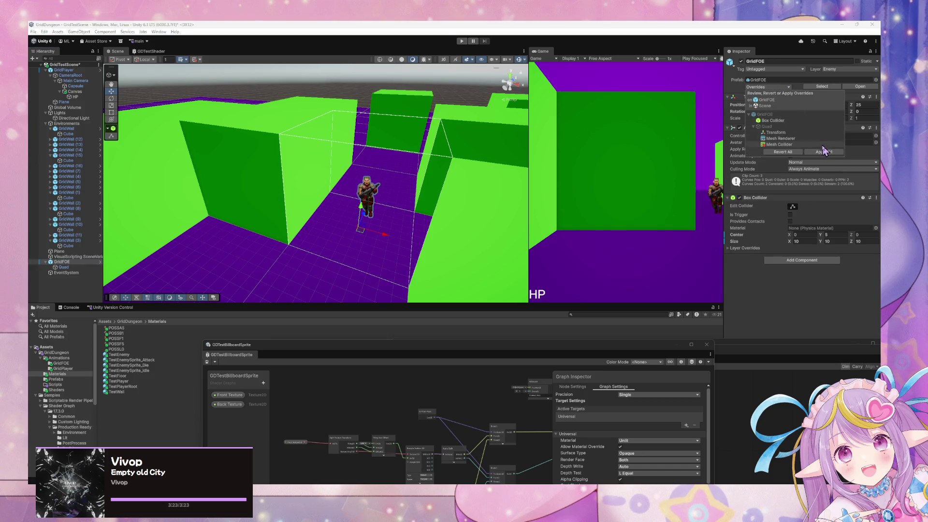
click(824, 151)
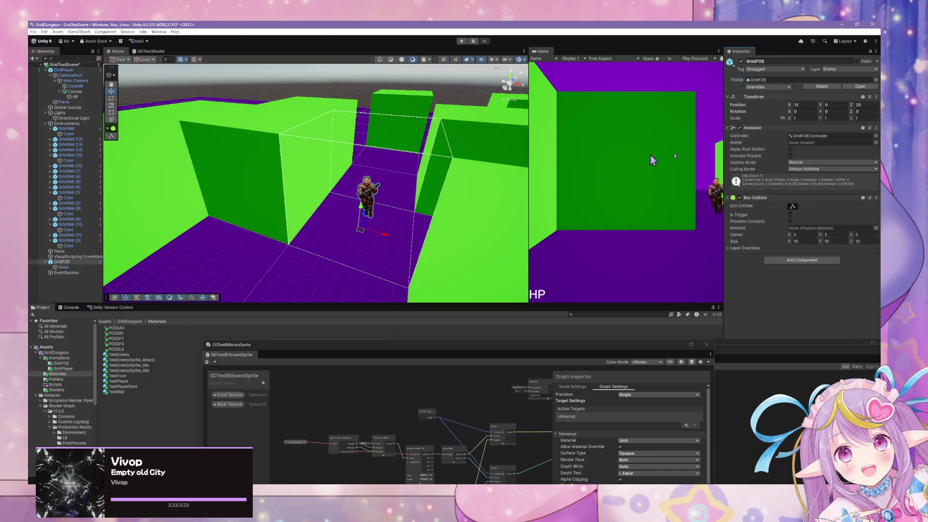
Copy GridFOE's Box Collider component and select GridWall (11)
click(875, 198)
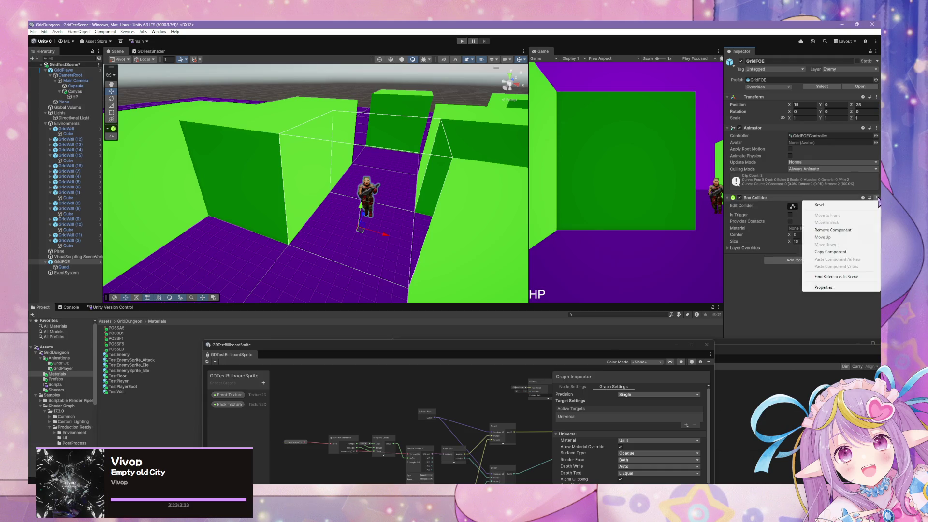
click(843, 247)
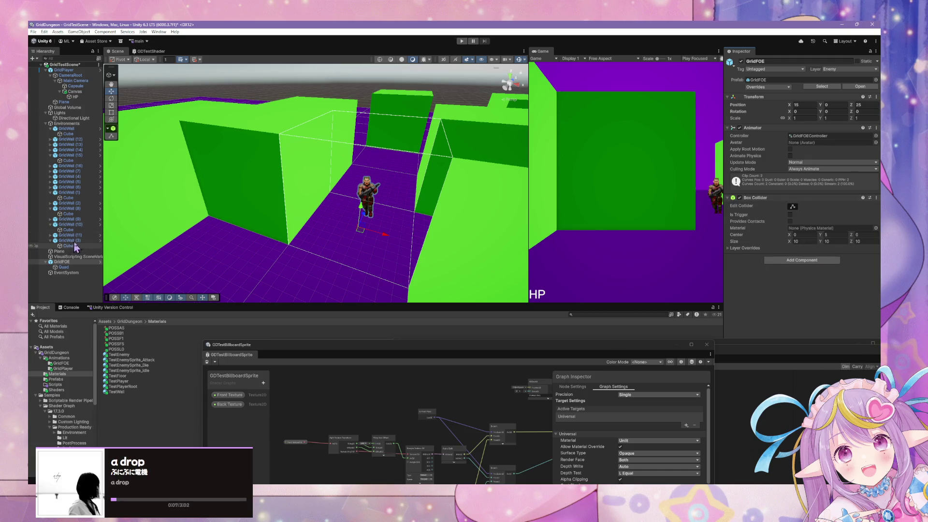
click(67, 235)
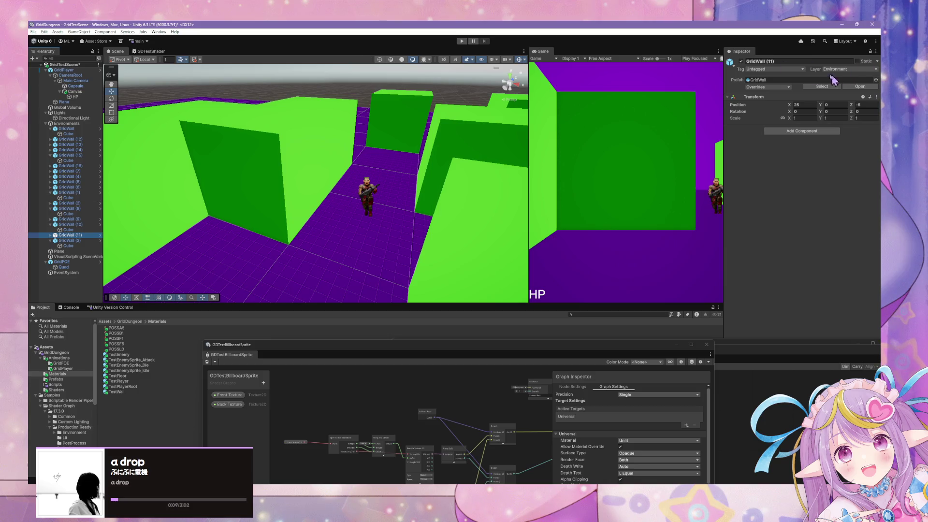
click(860, 86)
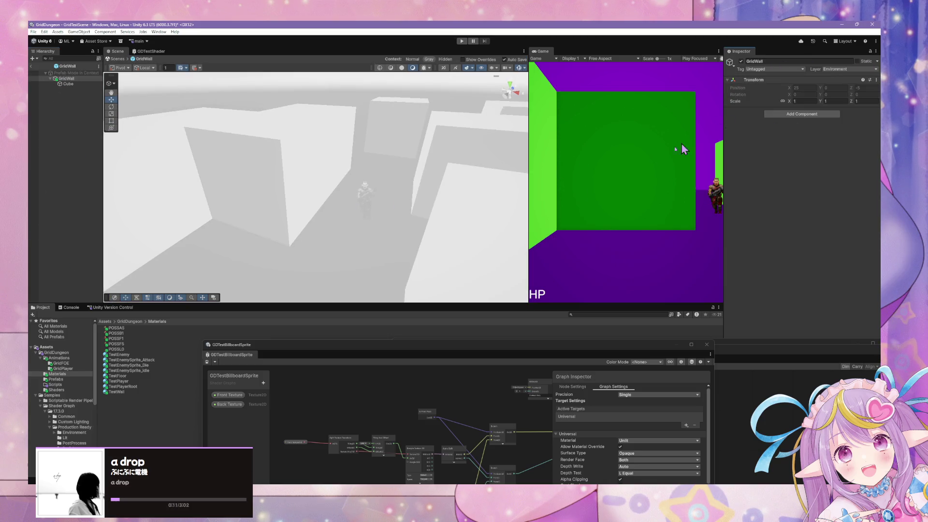
click(67, 78)
click(876, 80)
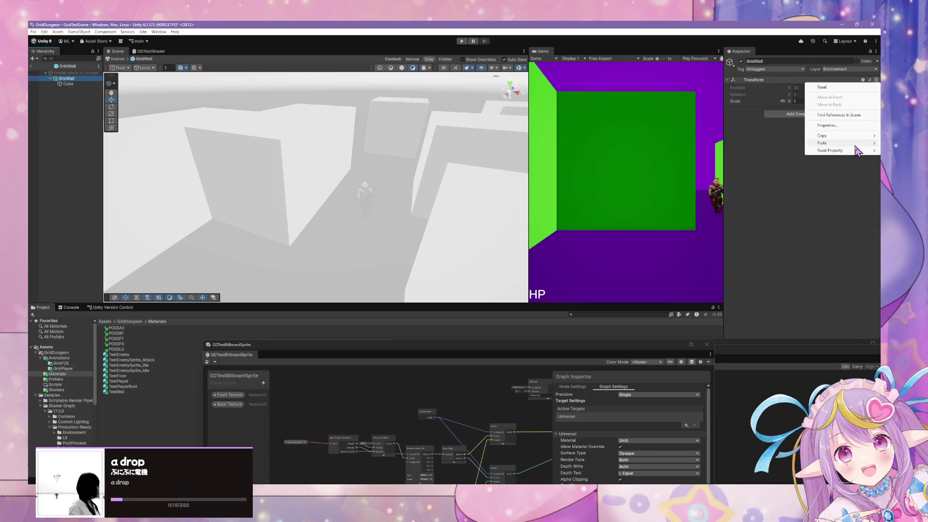
mouse_move(824, 143)
click(780, 178)
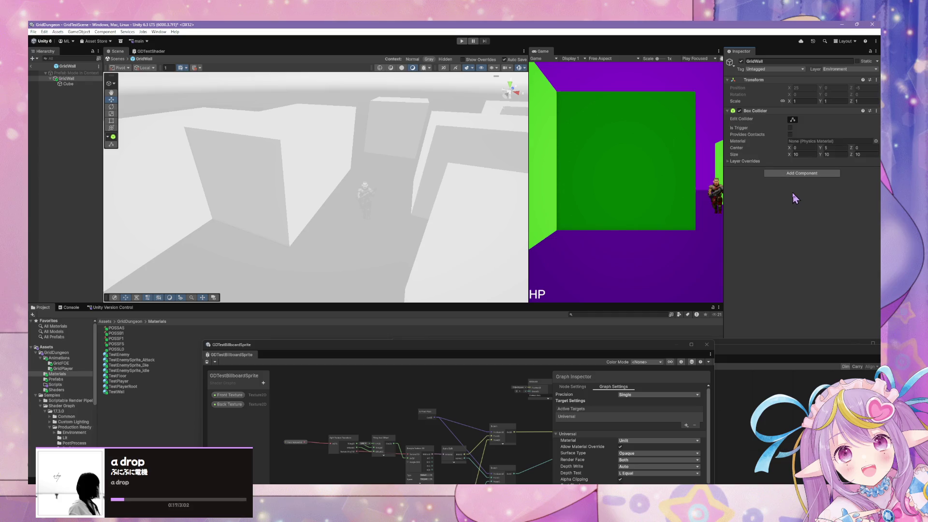
click(68, 84)
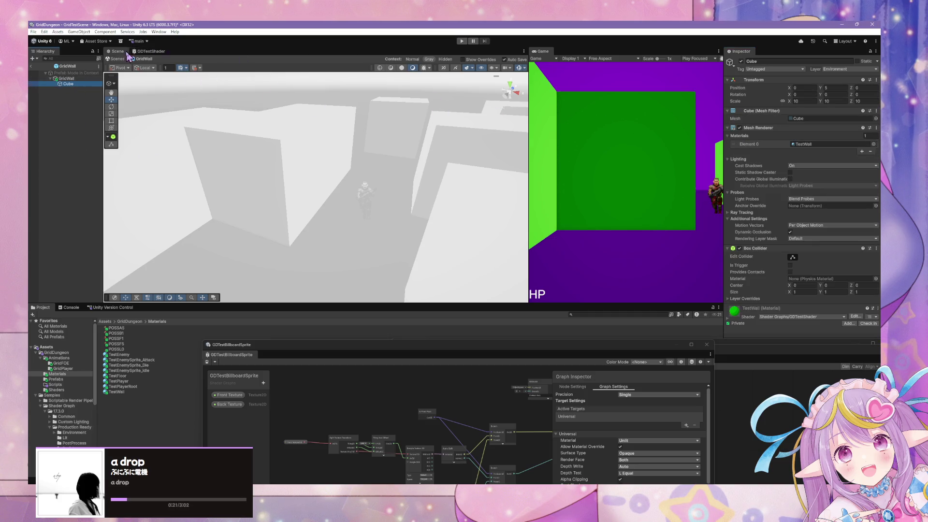
key(Delete)
click(64, 79)
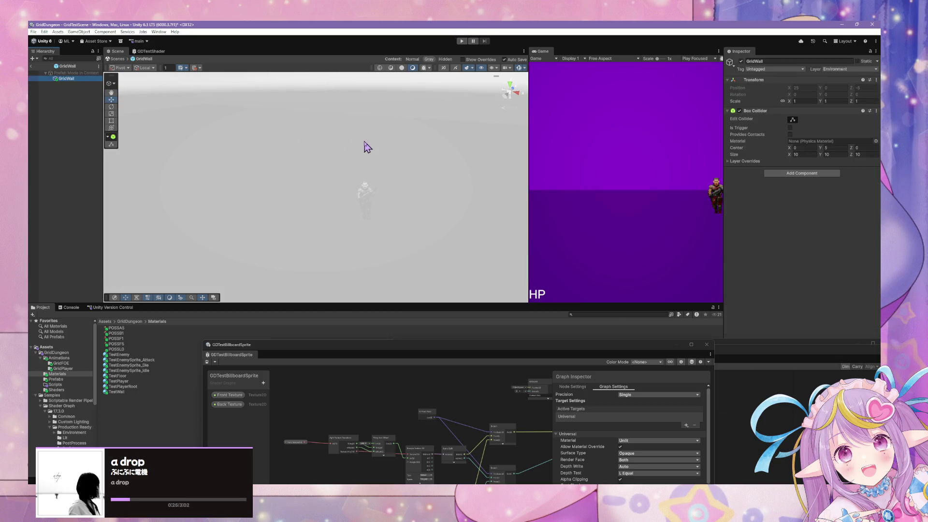
click(117, 59)
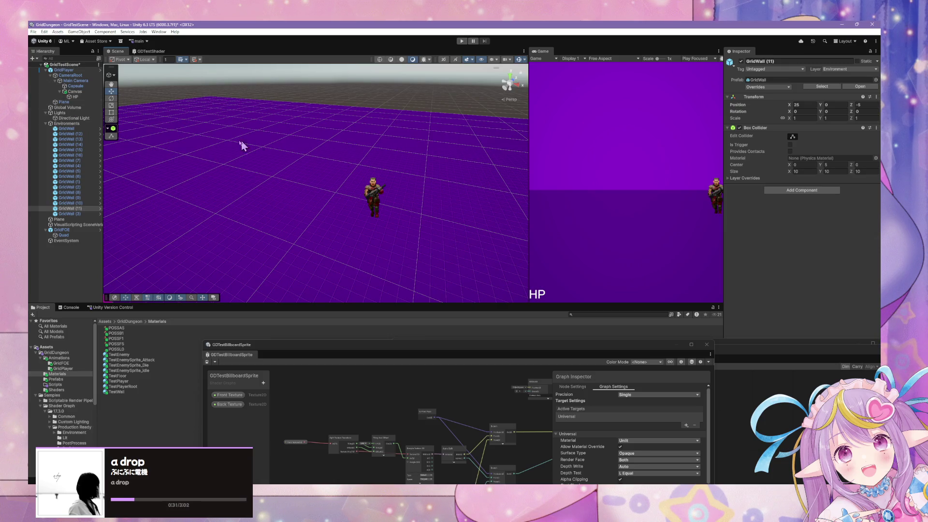
click(73, 209)
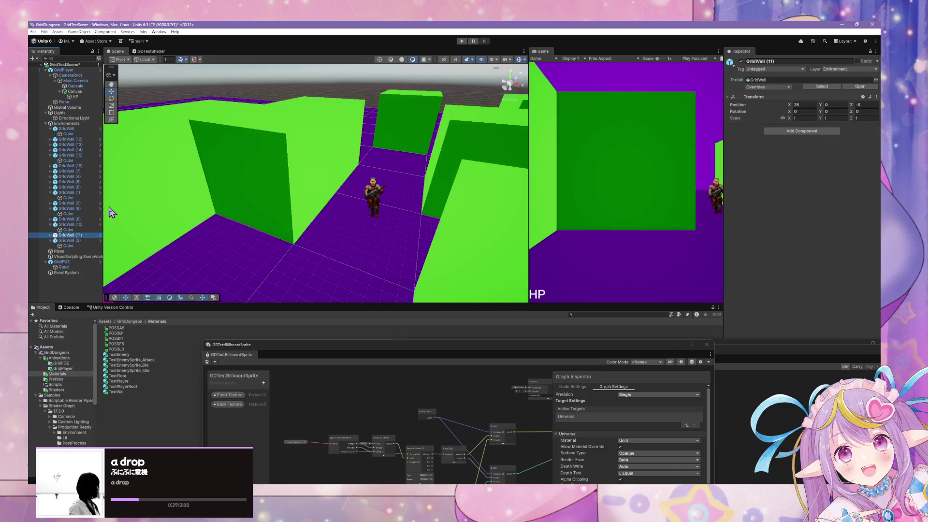
Paste the copied 10×10×10 Box Collider as a new component on the GridWall prefab root
click(66, 245)
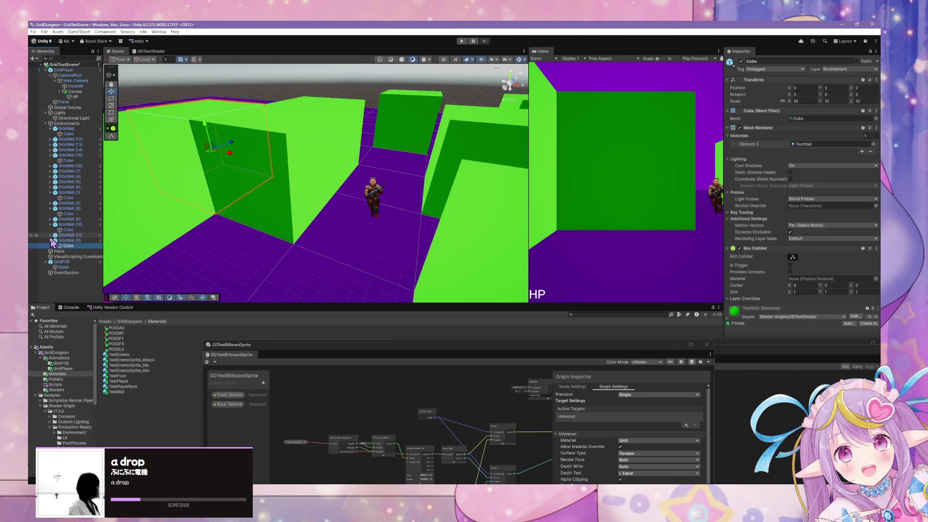
click(50, 235)
click(67, 246)
click(67, 252)
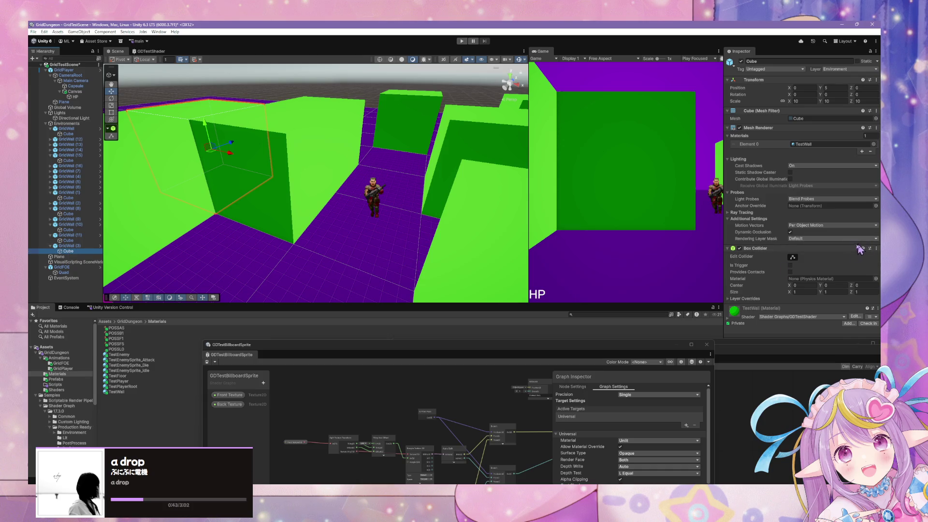
click(77, 245)
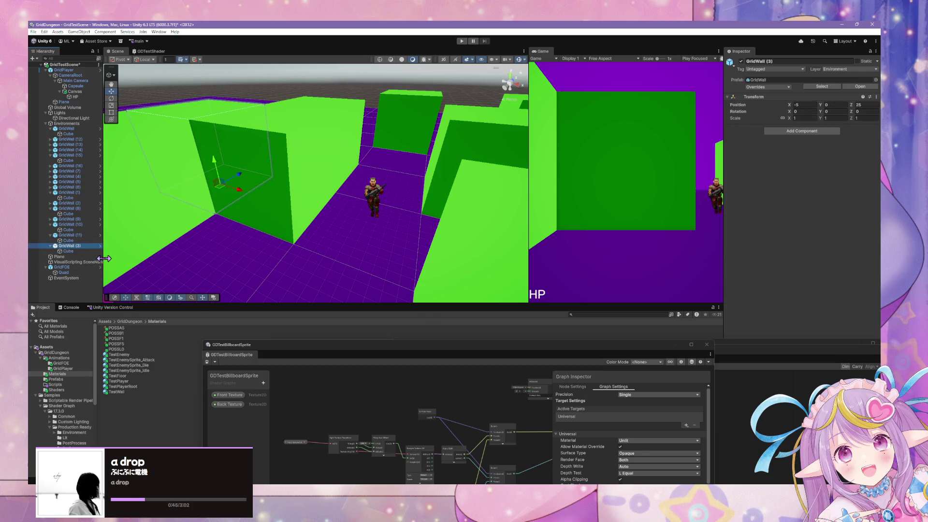
click(860, 86)
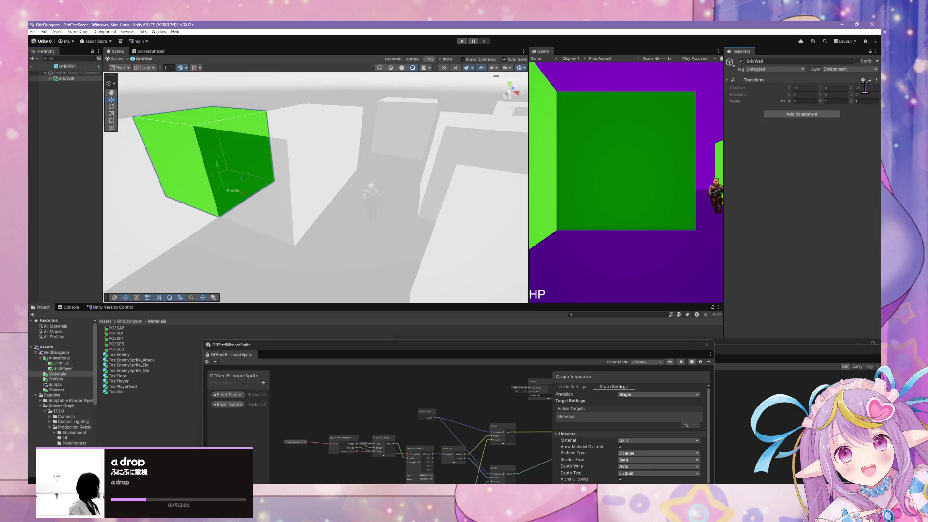
click(876, 80)
mouse_move(831, 143)
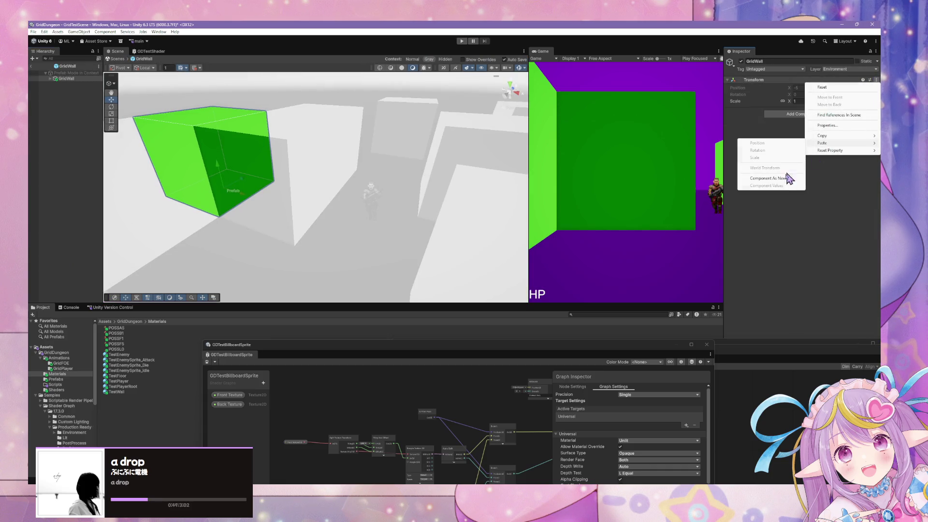
click(771, 178)
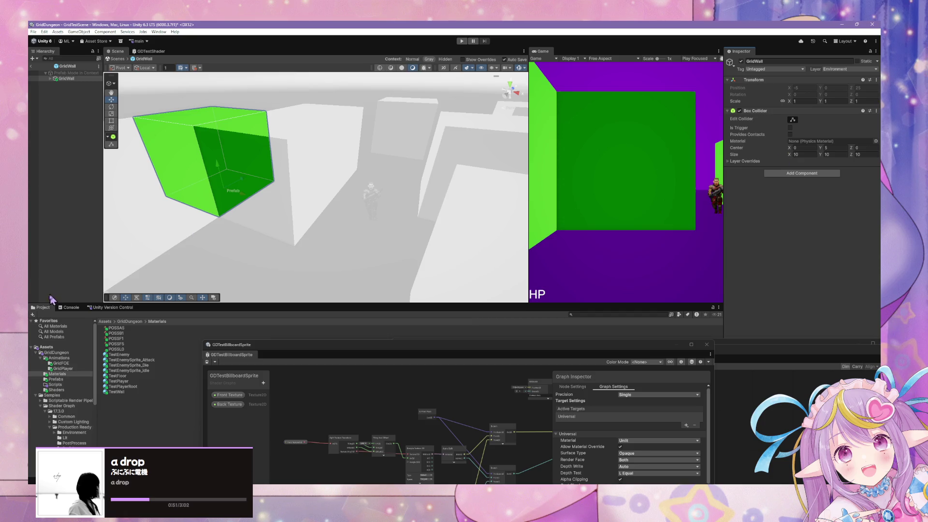
Remove the Cube child's Box Collider and return to the scene
click(50, 79)
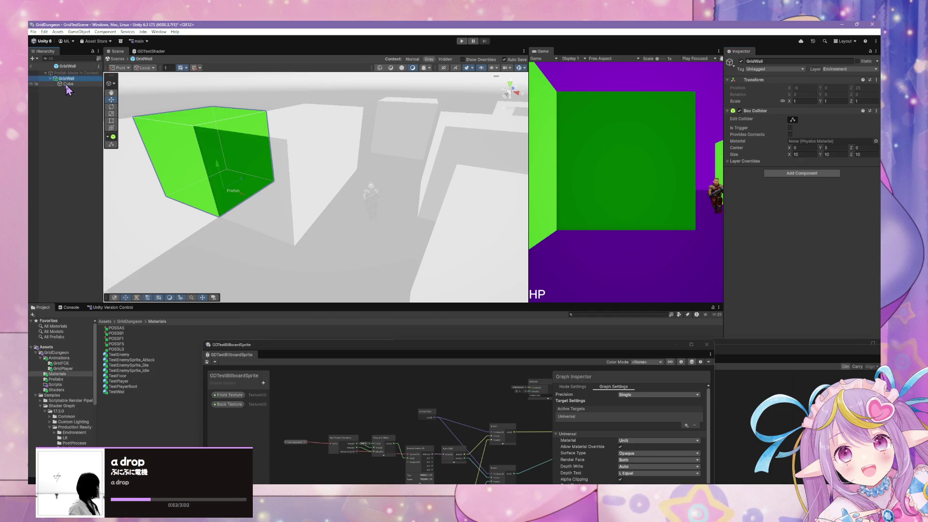
click(68, 84)
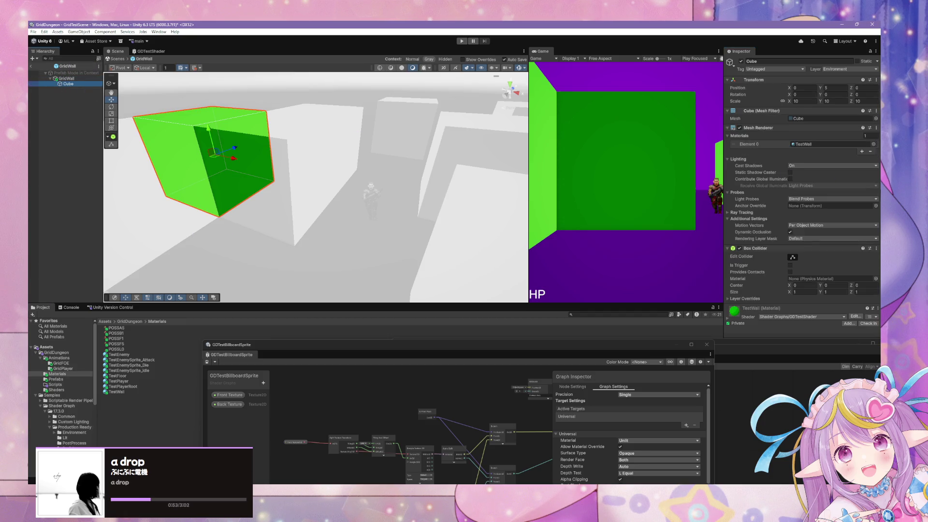
click(877, 248)
click(843, 269)
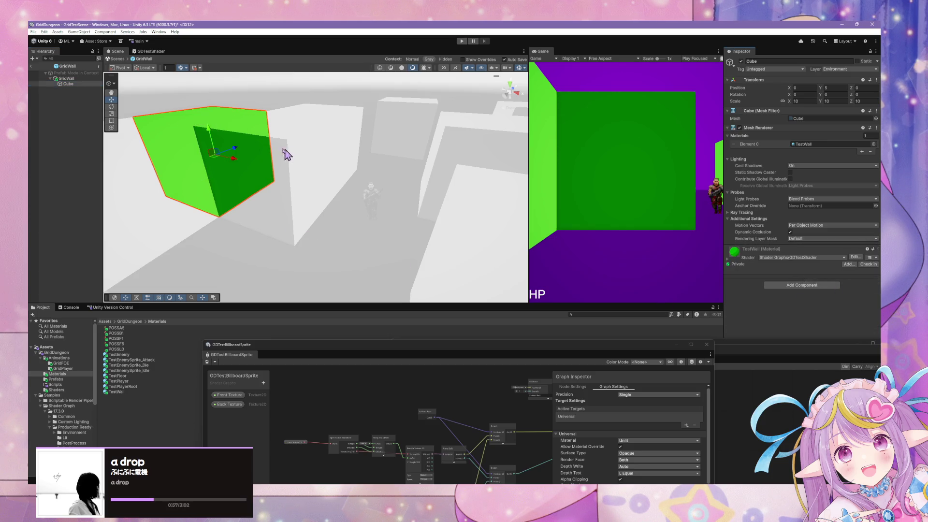
click(67, 78)
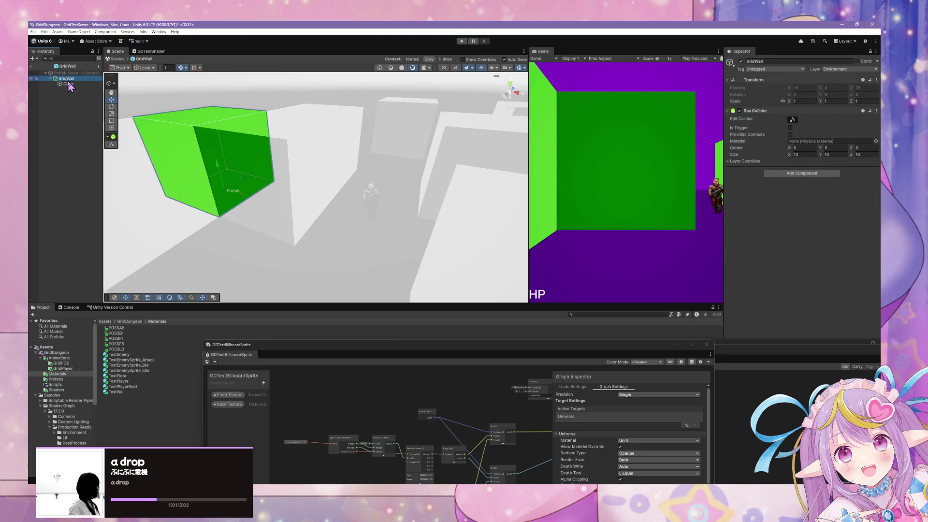
click(116, 58)
Move the GDTestBillboardSprite Shader Graph window aside and enter Play mode in GridTestScene
mouse_move(381, 220)
mouse_down()
mouse_move(372, 213)
mouse_move(460, 242)
mouse_move(435, 232)
mouse_move(459, 227)
mouse_up()
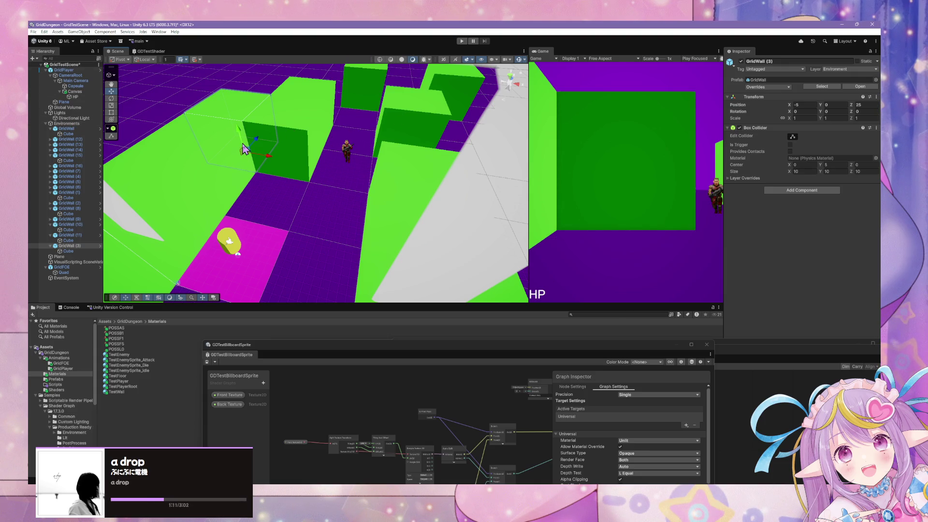
mouse_move(554, 349)
mouse_down()
mouse_move(501, 193)
mouse_move(576, 174)
mouse_move(493, 154)
mouse_move(505, 166)
mouse_up()
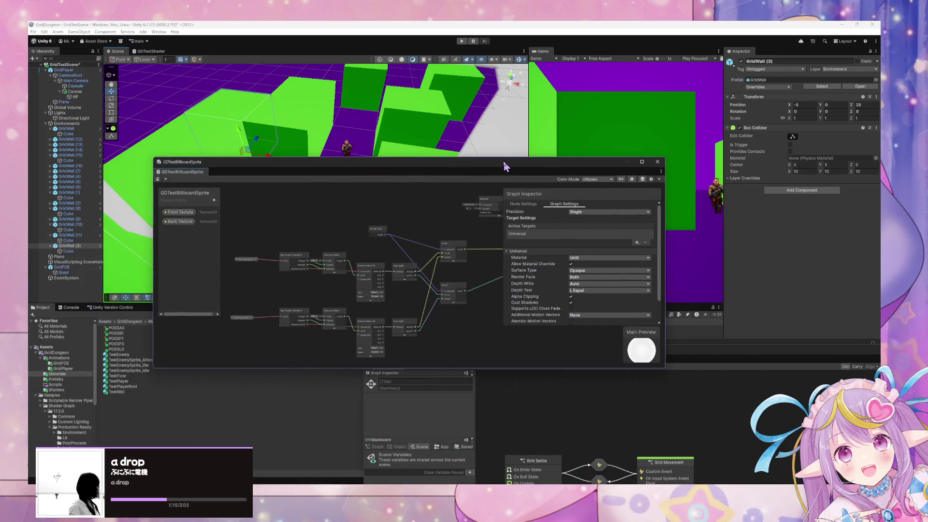
mouse_move(433, 158)
mouse_down()
mouse_move(466, 203)
mouse_move(532, 237)
mouse_up()
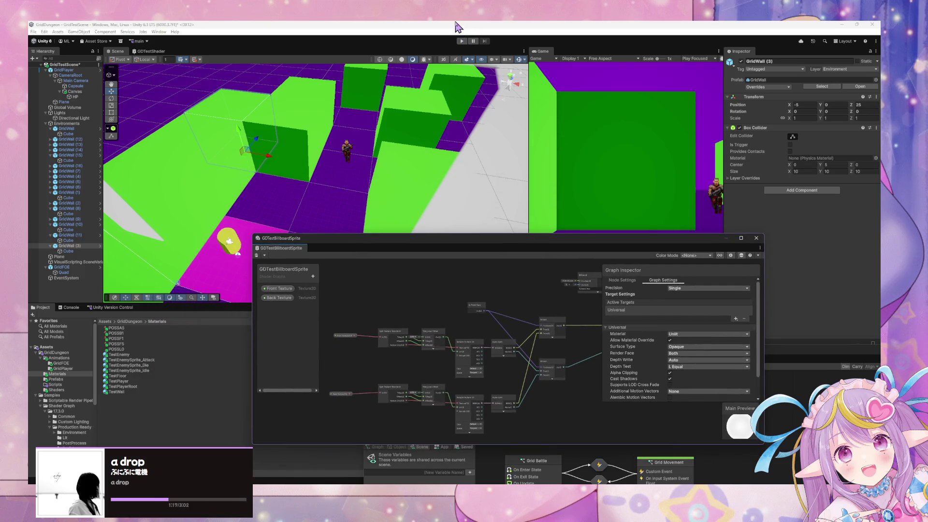
click(462, 41)
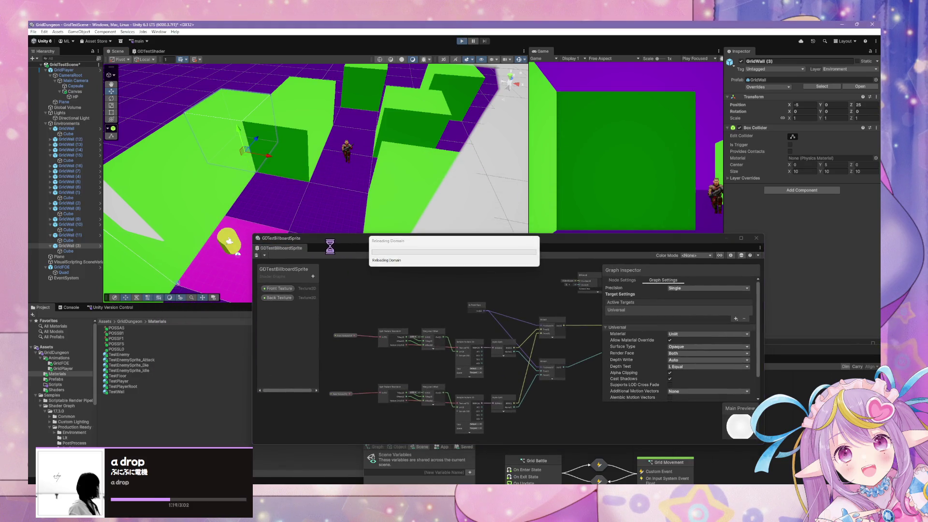
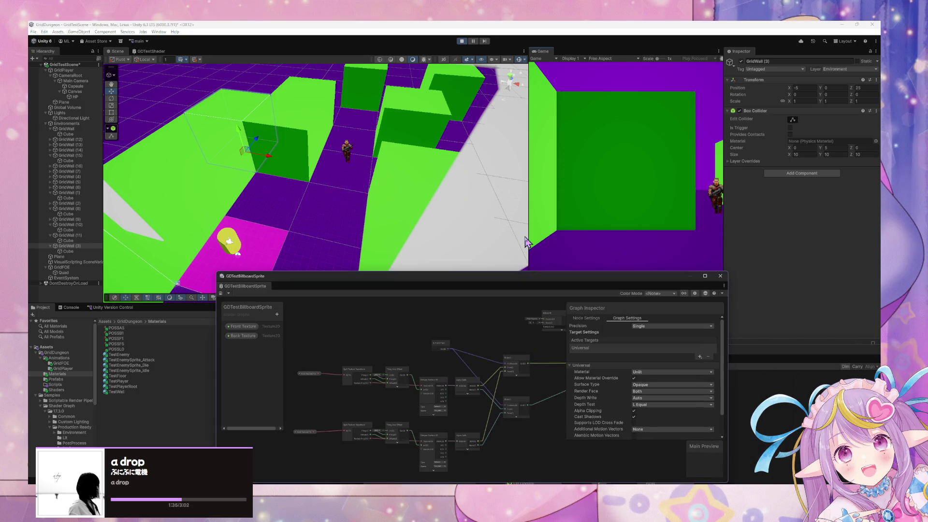
Widen the Game view and walk the player forward through the first corridors
click(686, 255)
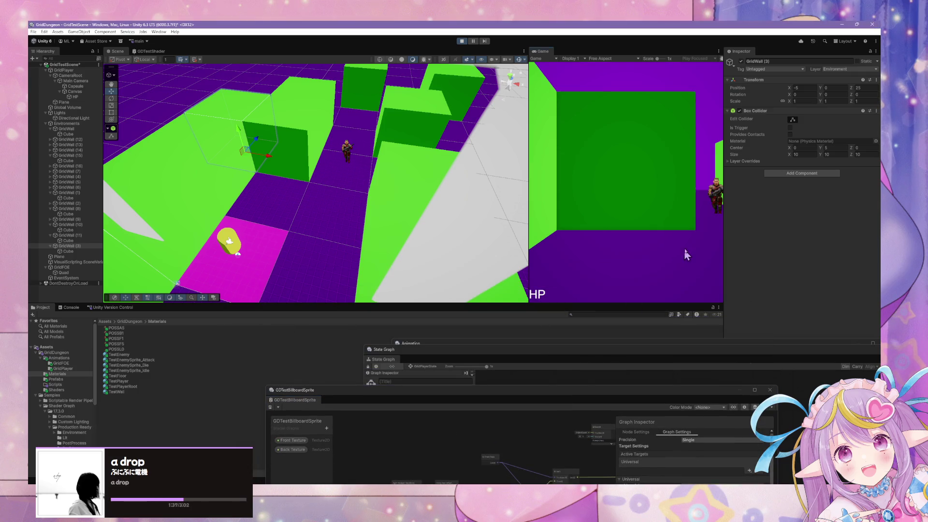
mouse_move(527, 200)
mouse_down()
mouse_move(387, 195)
mouse_move(405, 196)
mouse_up()
key(w)
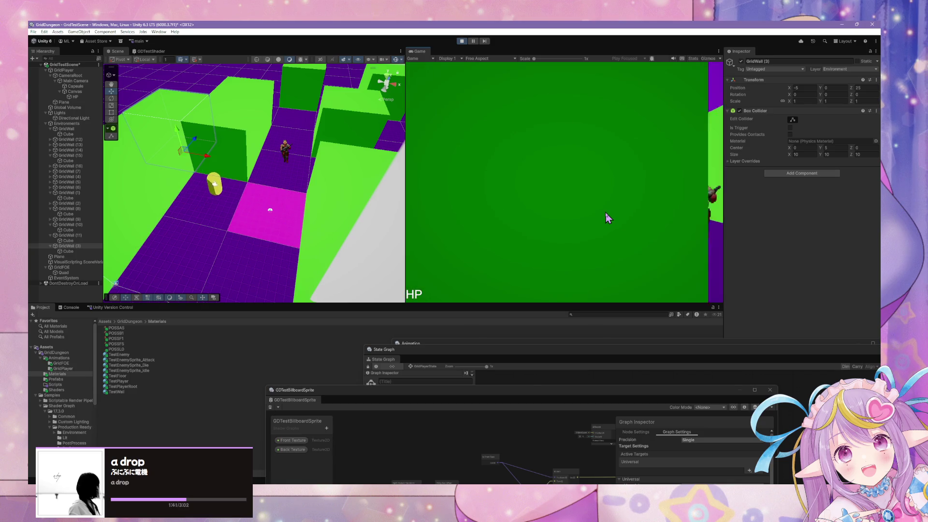
key(e)
key(e)
key(w)
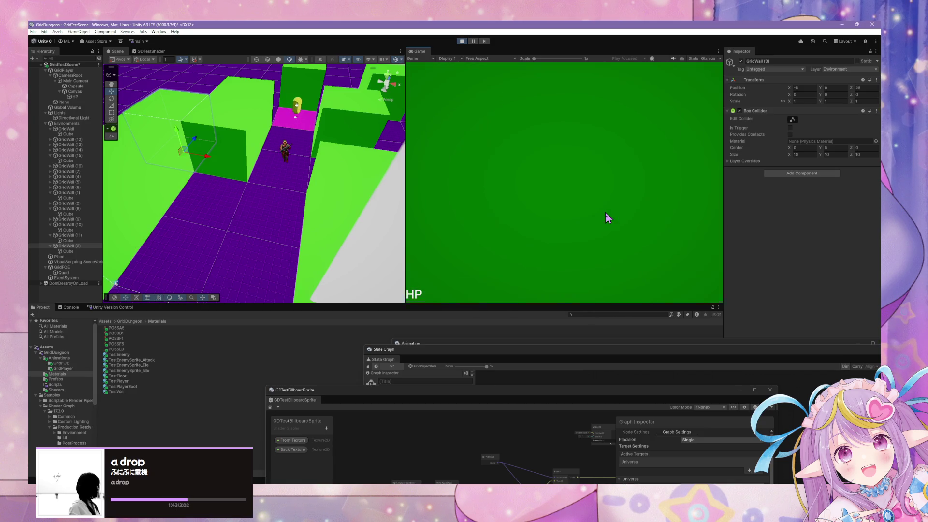
key(q)
key(e)
key(q)
key(w)
key(q)
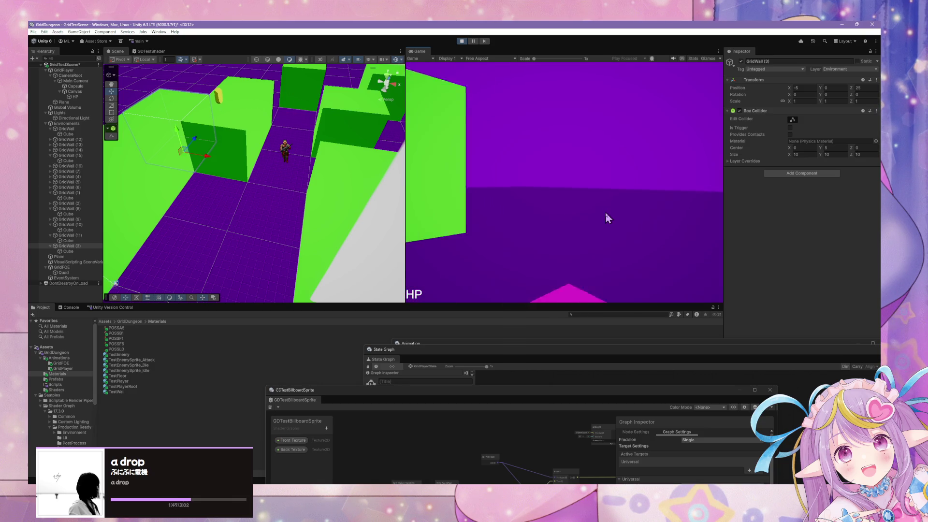
key(e)
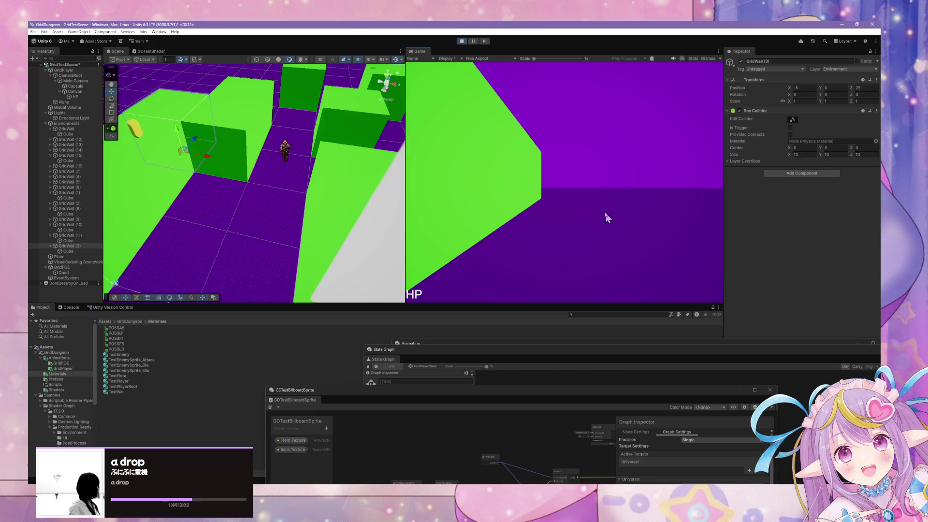
key(w)
key(w)
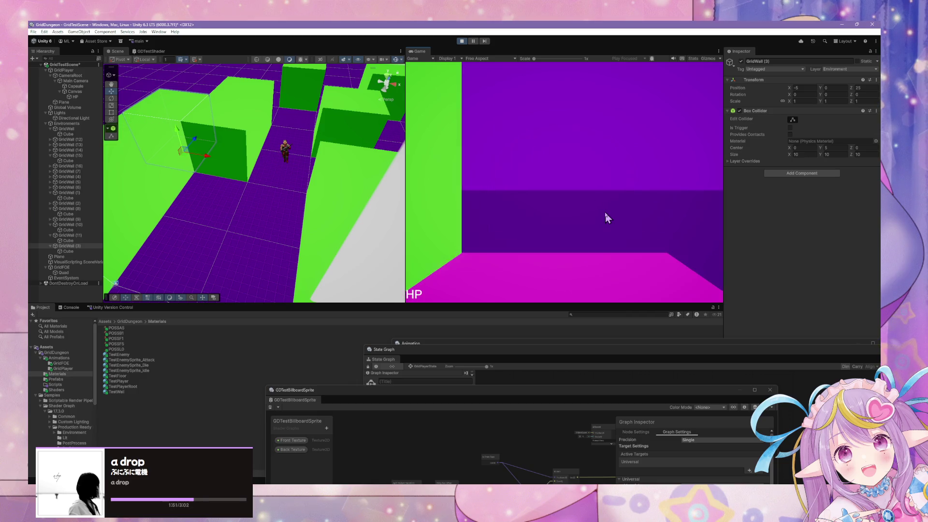
key(w)
key(w)
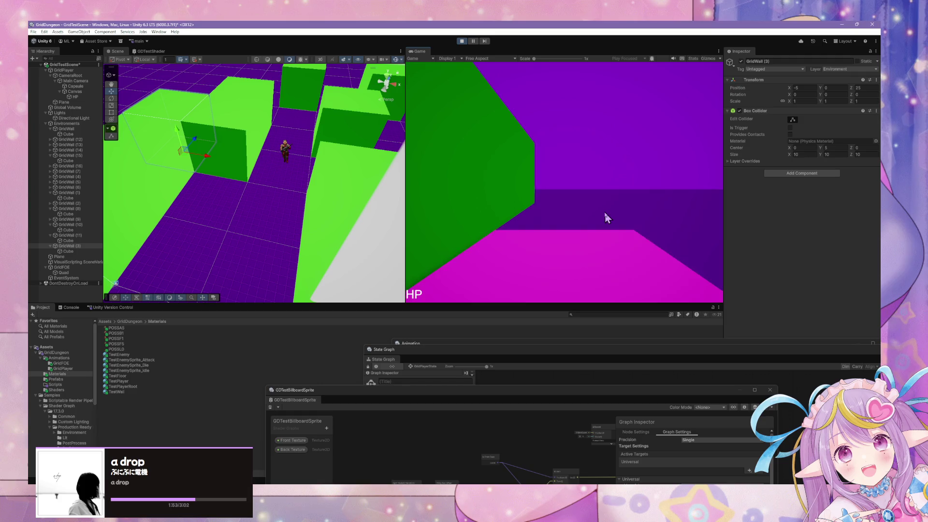
Walk down the green-walled corridor until the enemy comes into view
key(q)
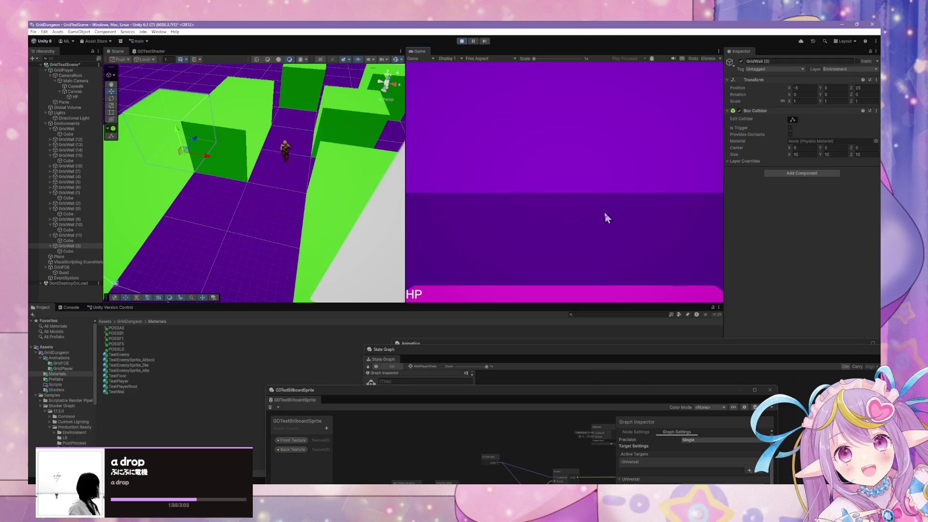
key(w)
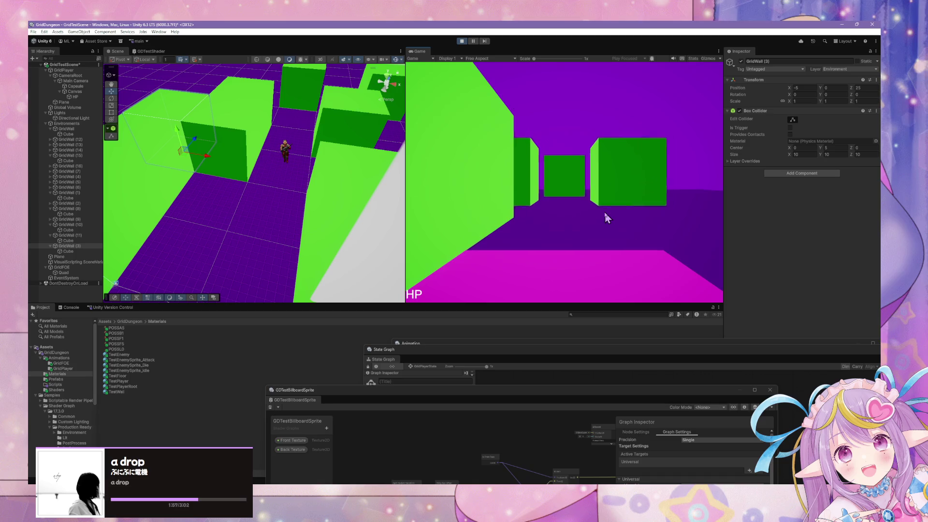
key(e)
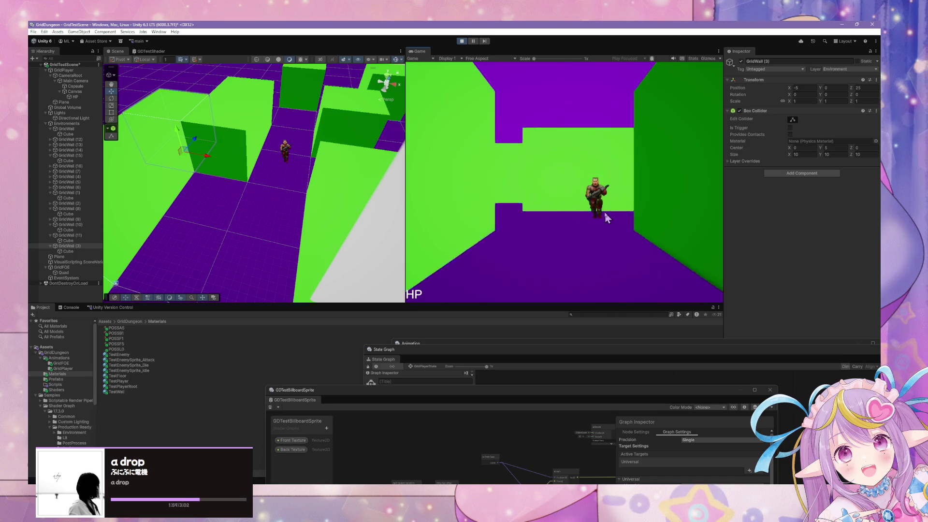
key(w)
key(q)
key(e)
Step back and forth in front of the enemy to watch its sprite billboard toward the camera
key(s)
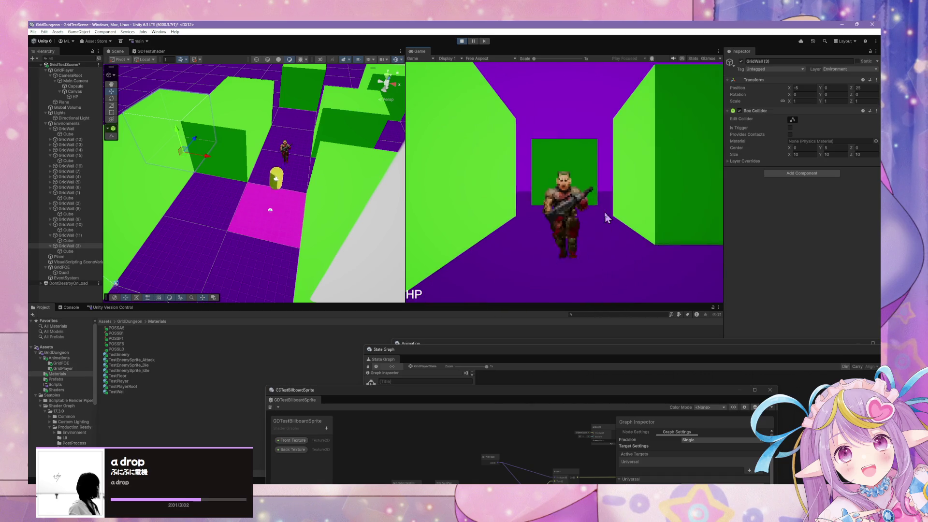
key(w)
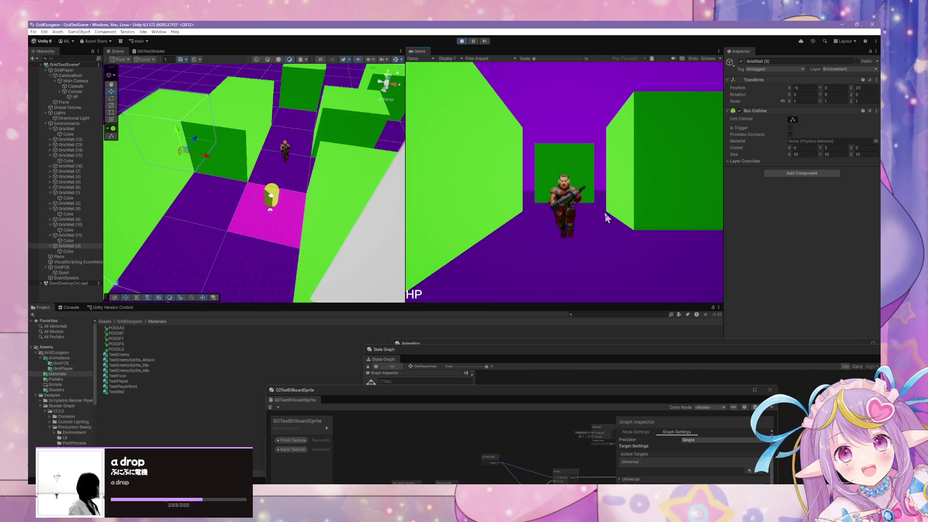
key(s)
key(w)
key(w)
key(s)
key(d)
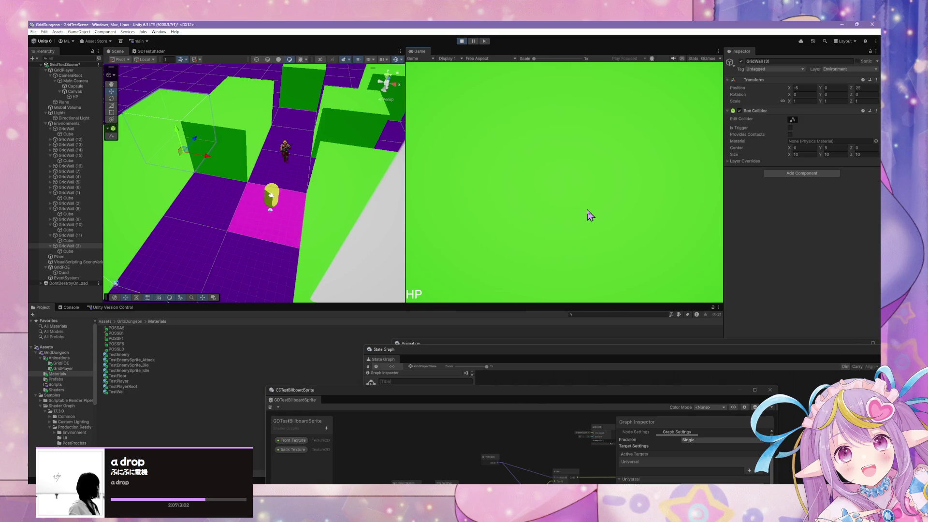
key(a)
key(w)
key(s)
key(w)
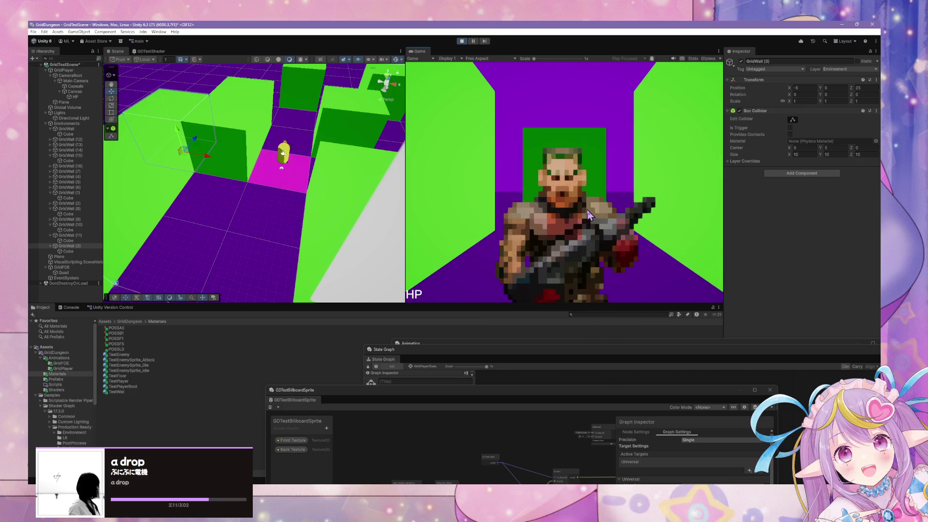
key(s)
key(w)
key(s)
key(w)
key(w)
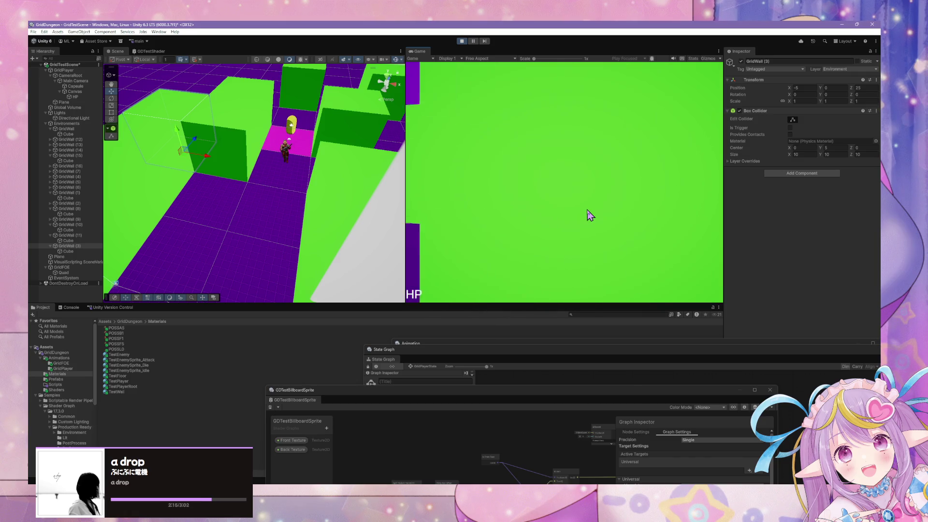
key(s)
key(w)
key(d)
key(w)
key(a)
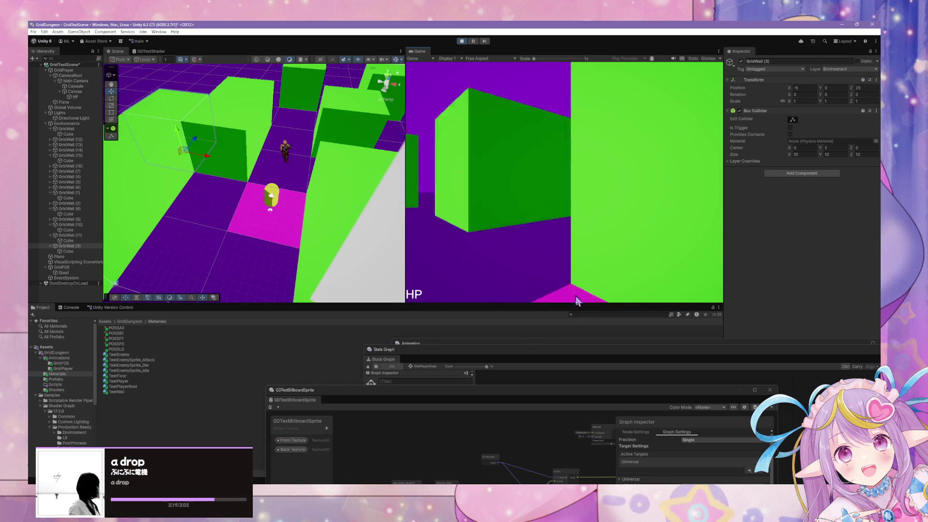
Select the GDTestBillboardSprite shader in the Shaders folder and bring its graph into view
click(71, 363)
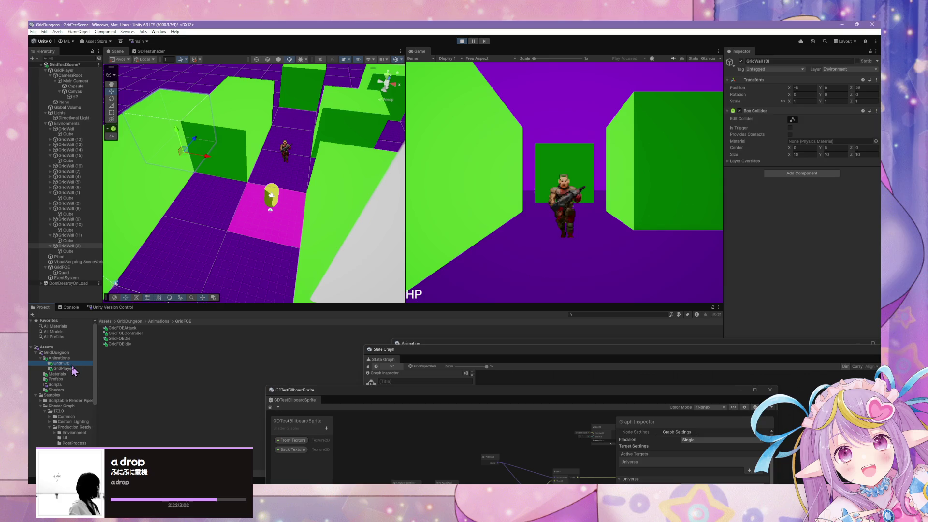
click(64, 390)
click(128, 329)
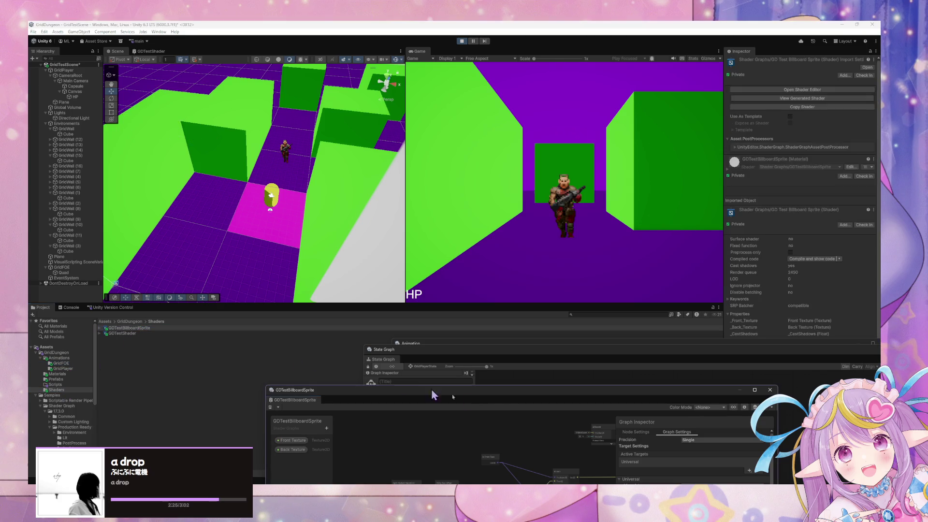
mouse_move(494, 393)
mouse_down()
mouse_move(380, 183)
mouse_move(377, 229)
mouse_up()
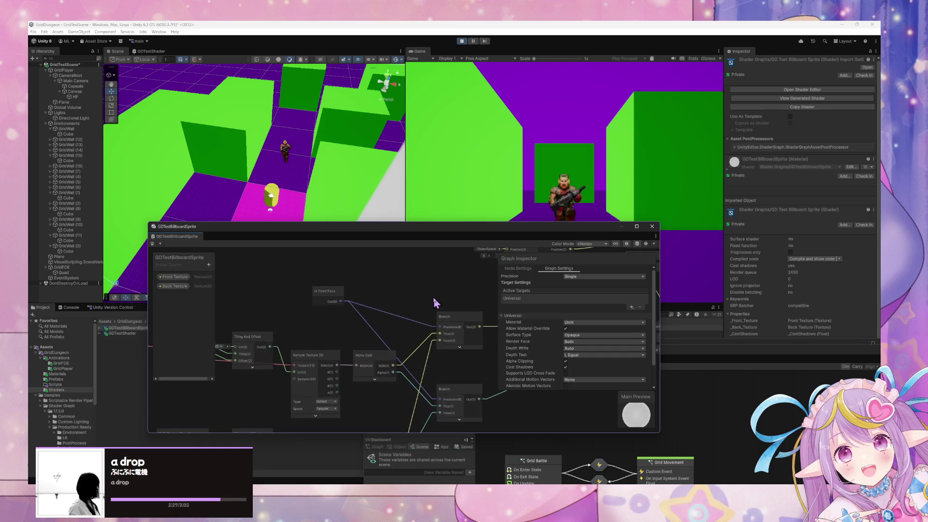
Delete the Billboard node feeding Vertex Position and save the shader graph
mouse_move(338, 442)
mouse_down()
mouse_move(491, 294)
mouse_move(414, 314)
mouse_up()
click(461, 305)
drag(433, 278, 421, 287)
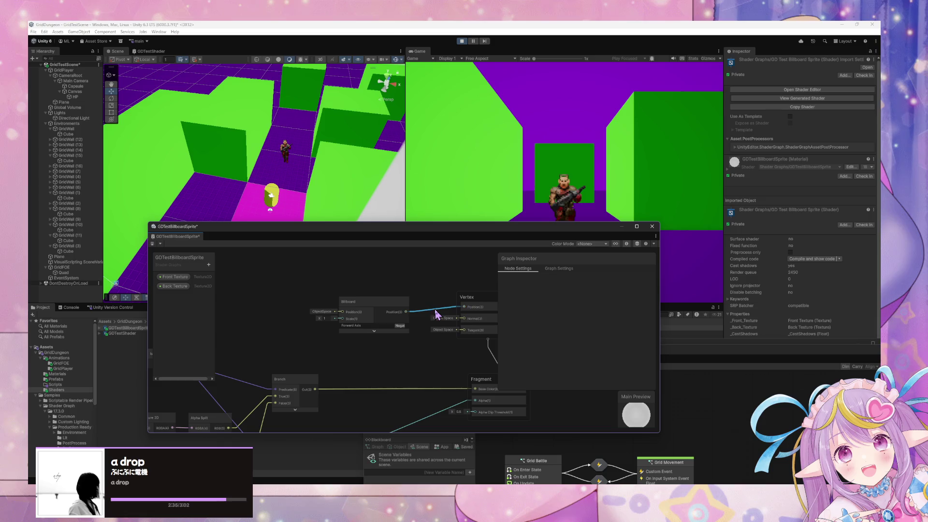
click(408, 317)
key(Delete)
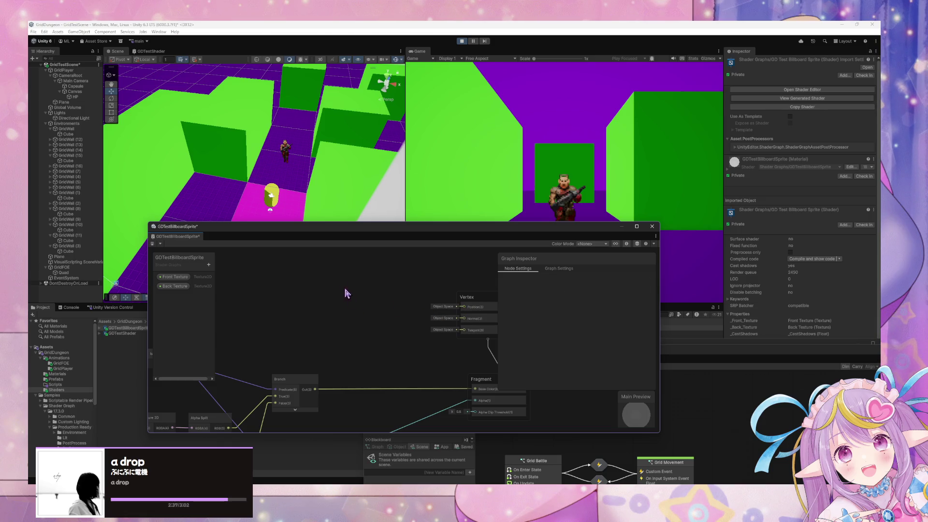
click(153, 246)
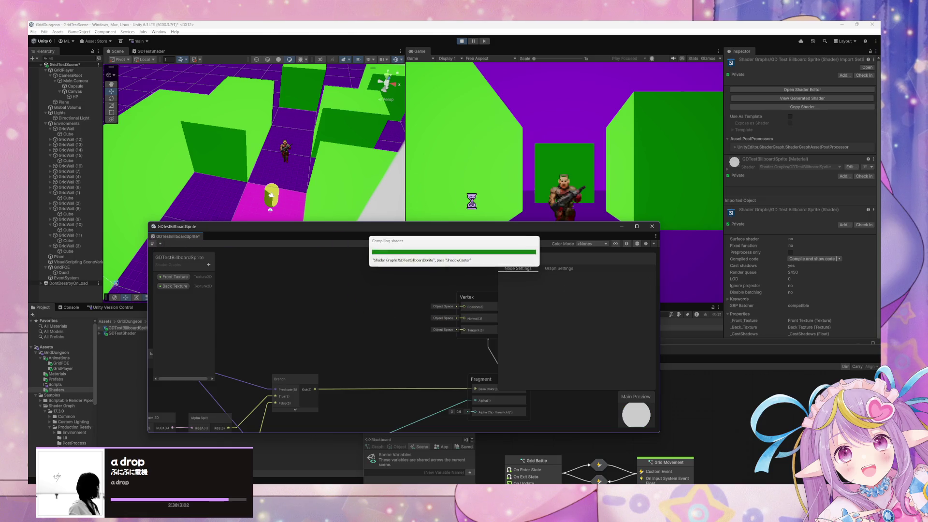
Walk the player around the enemy to check its sprite from behind
click(582, 158)
key(w)
key(e)
key(e)
key(w)
key(e)
key(e)
key(w)
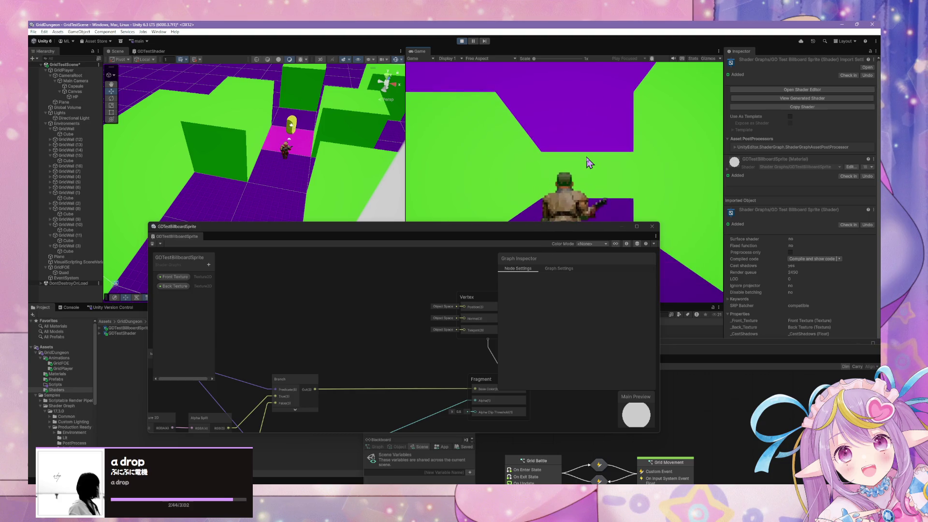
key(w)
key(w)
key(w)
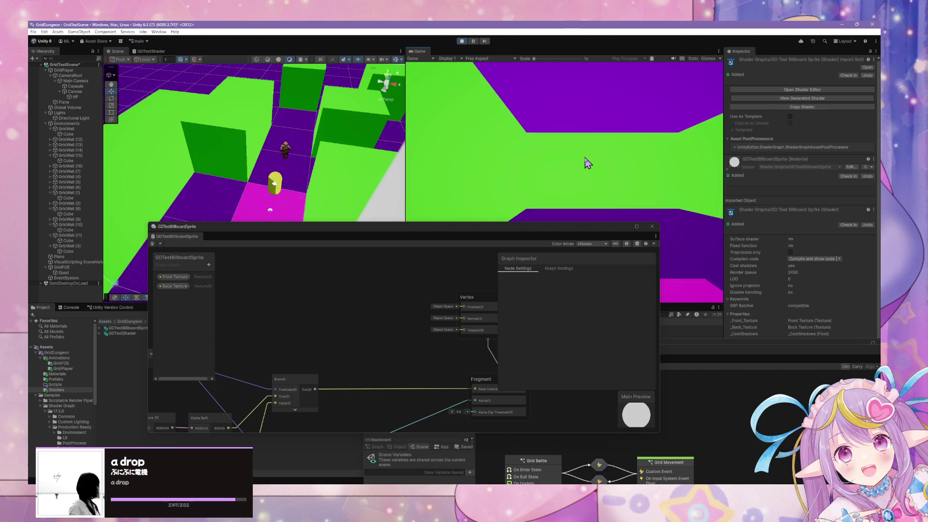
key(e)
key(e)
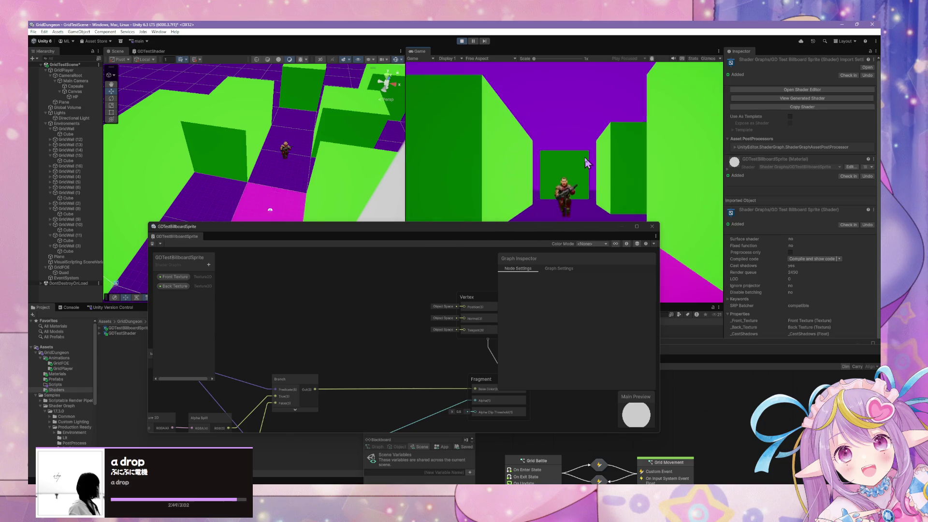
key(w)
key(w)
key(w)
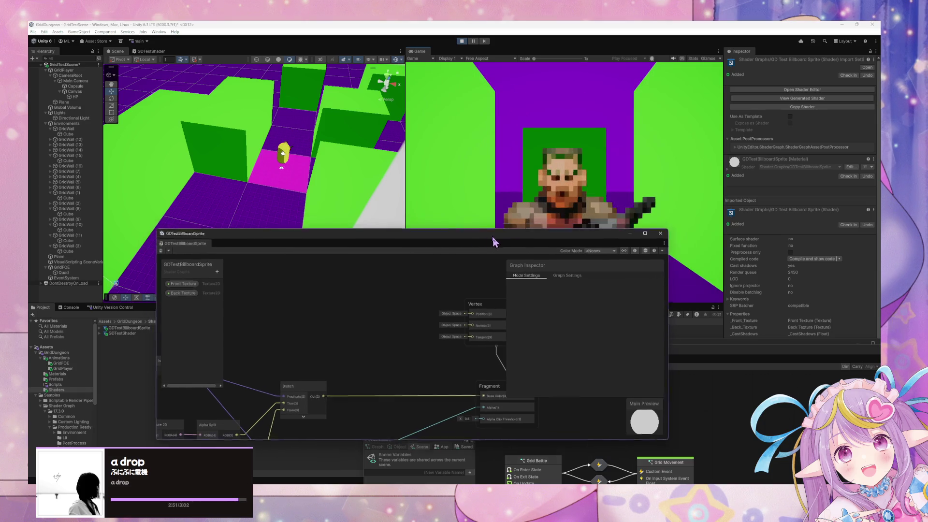
Select the enemy Quad in an orthographic top-down Scene view and drag it to Z 5
click(389, 78)
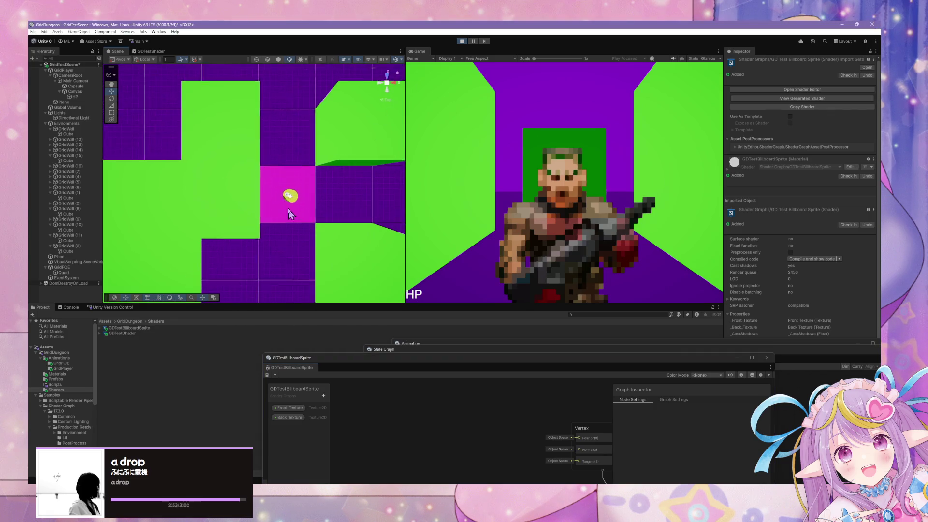
click(314, 174)
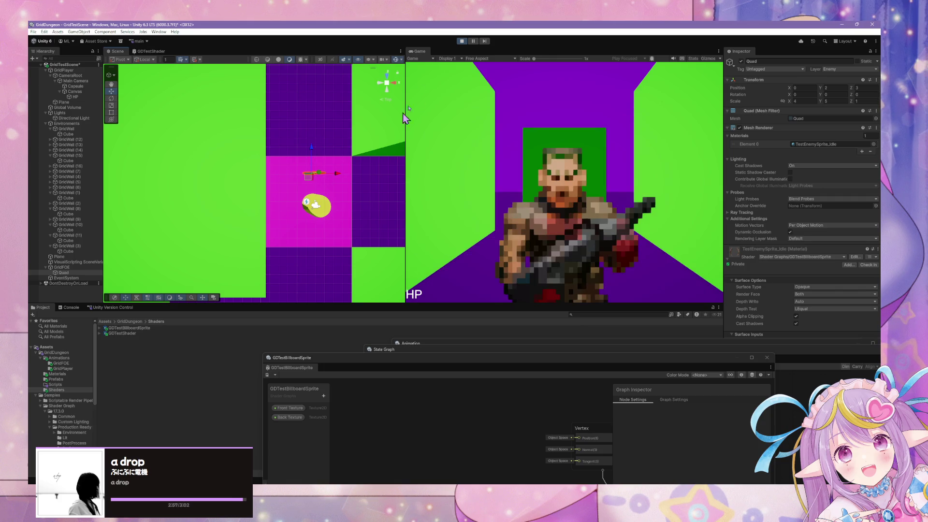
click(388, 82)
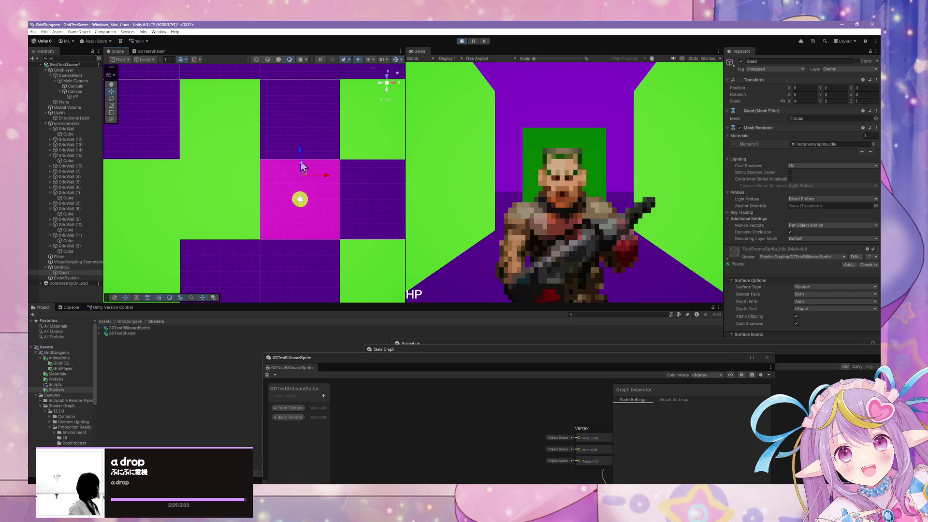
drag(302, 153, 306, 146)
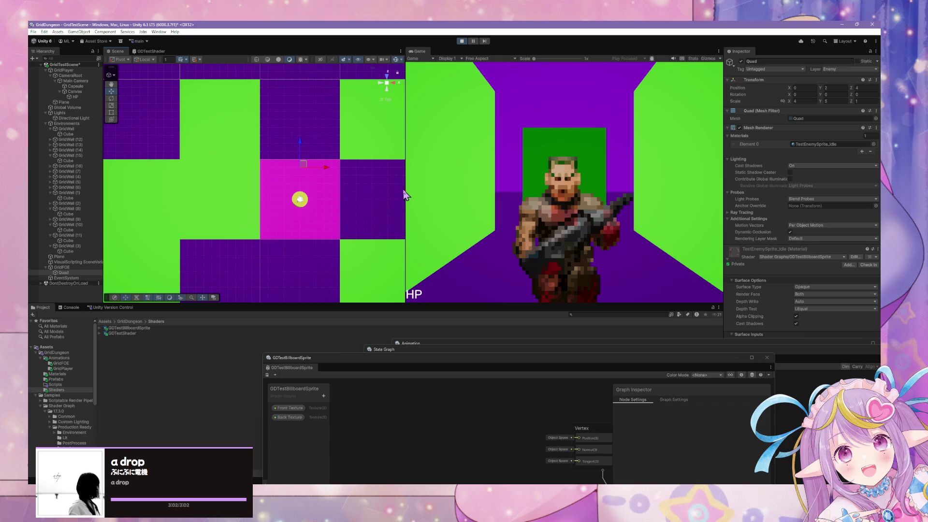
drag(406, 188, 307, 170)
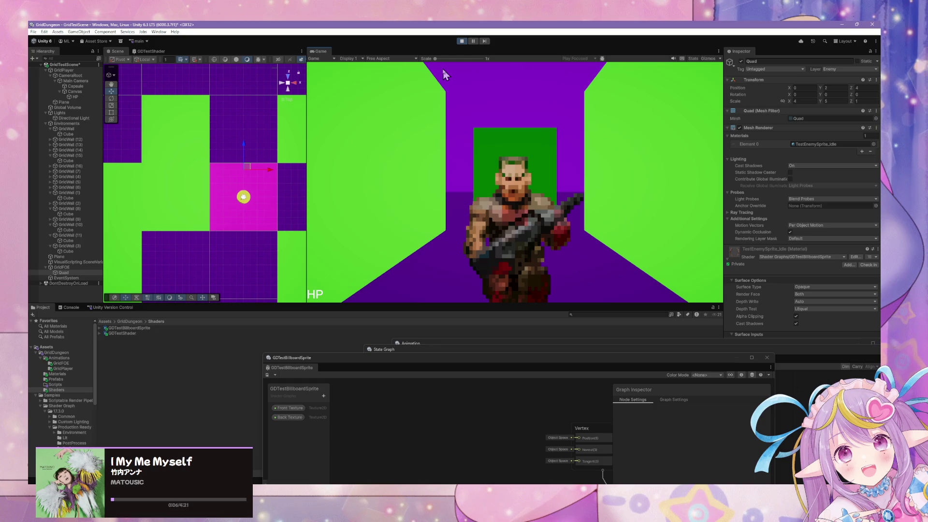
Exit play mode, zoom out, set the Quad's Z position to 5 again and restart play
click(462, 42)
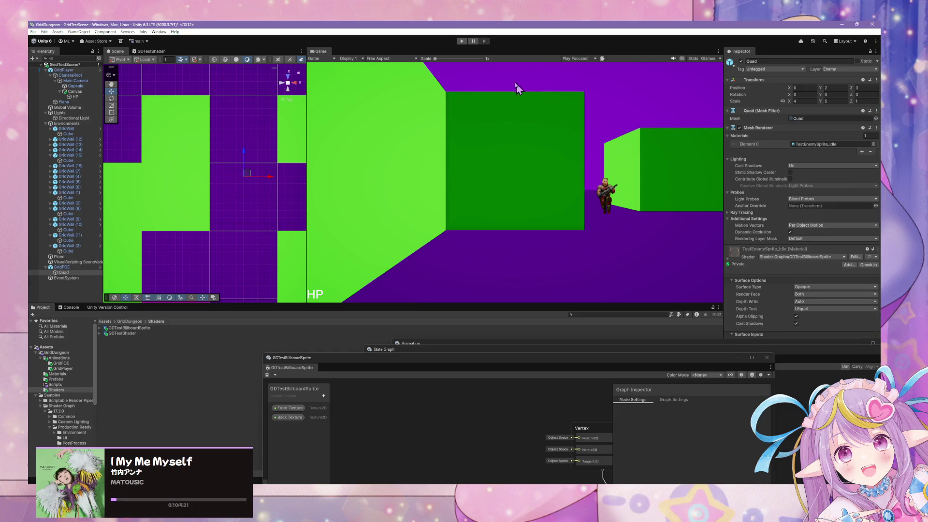
scroll(218, 196, down, 2)
drag(227, 214, 162, 201)
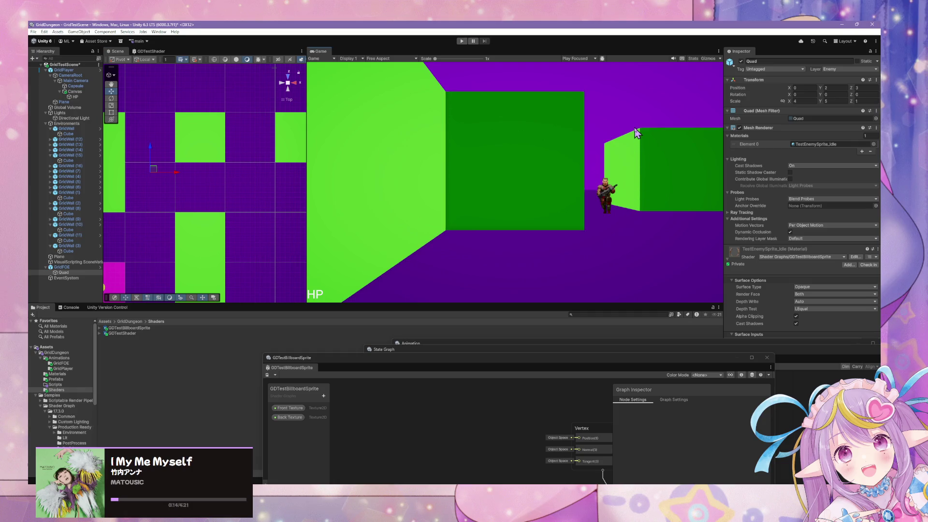
mouse_move(152, 149)
mouse_down()
mouse_move(155, 135)
mouse_move(157, 143)
mouse_up()
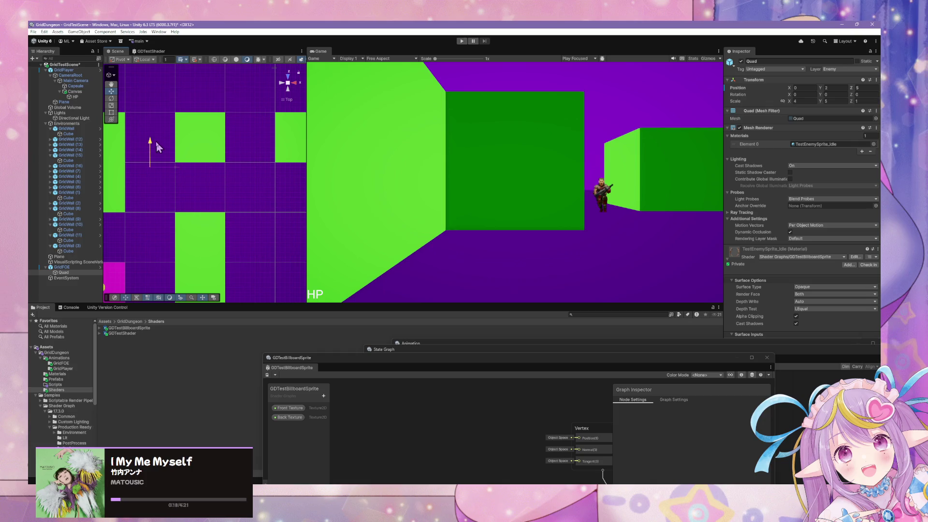
click(462, 41)
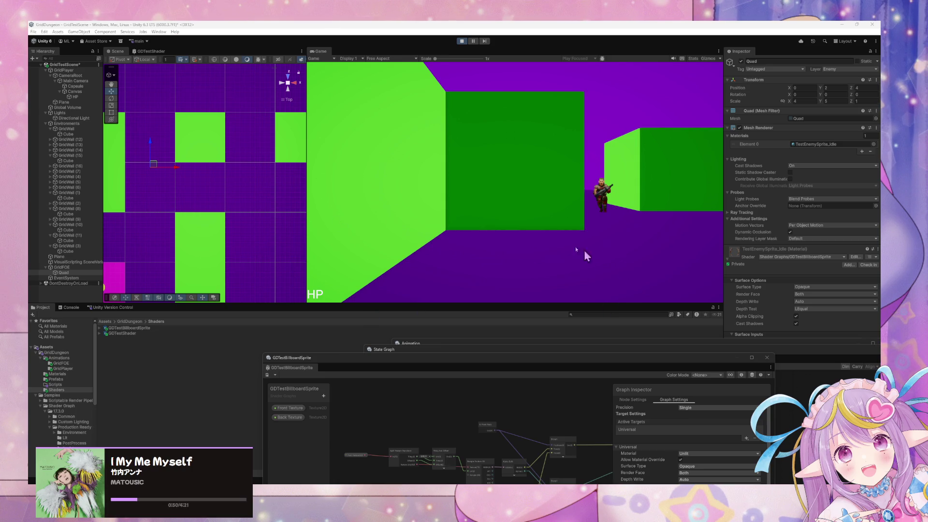
Walk the player through the dungeon right up to the enemy
click(504, 214)
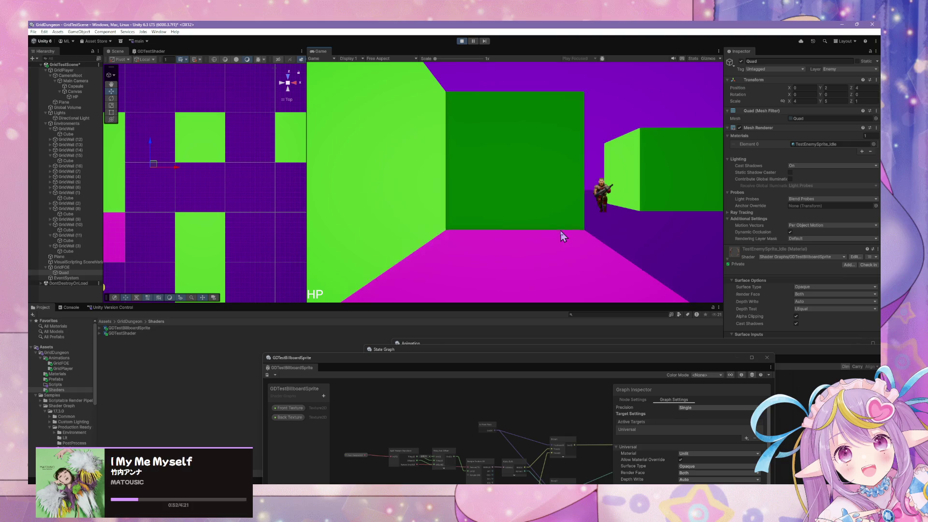
key(e)
key(w)
key(s)
key(w)
key(w)
key(w)
key(e)
key(e)
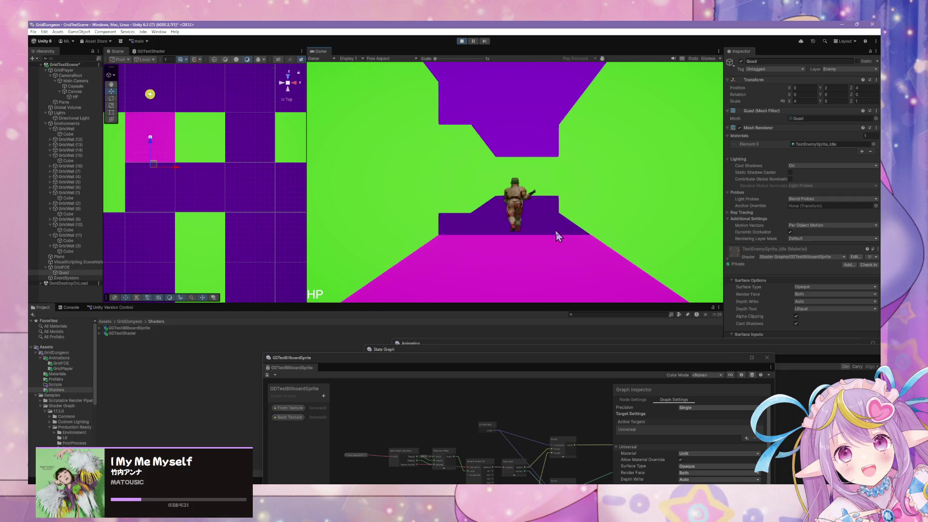
key(w)
key(w)
key(w)
key(e)
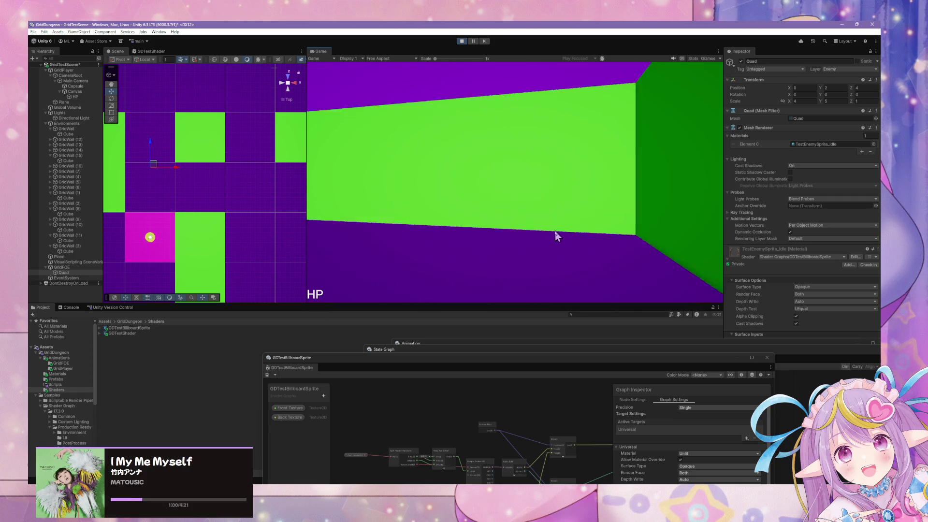
key(w)
key(w)
key(e)
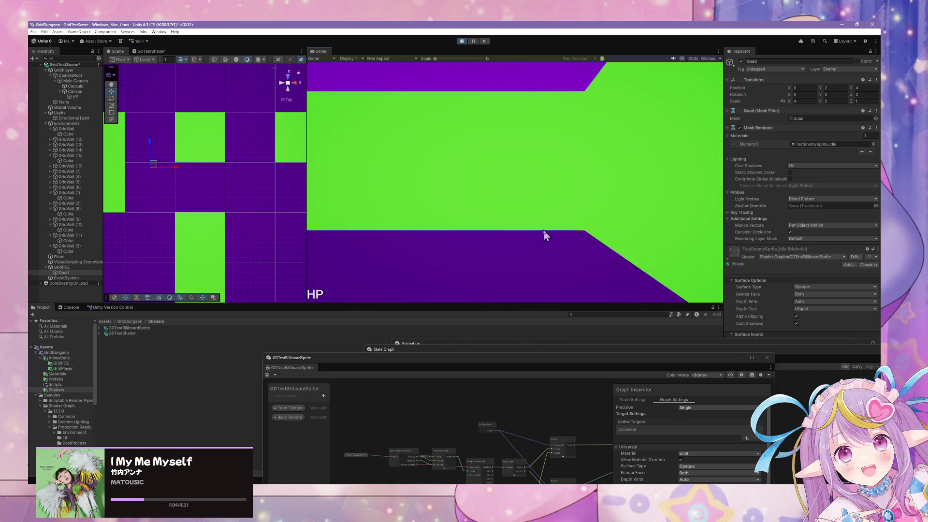
key(w)
key(e)
key(w)
key(w)
key(w)
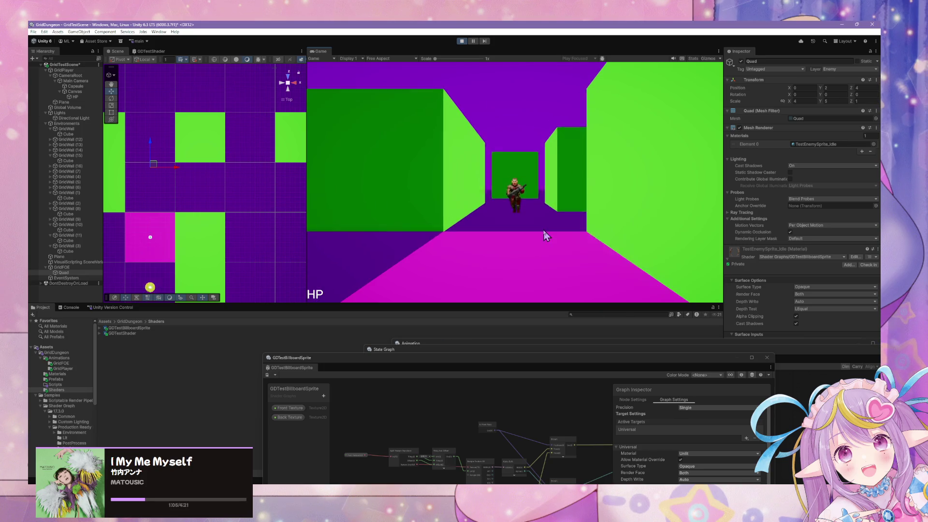
key(w)
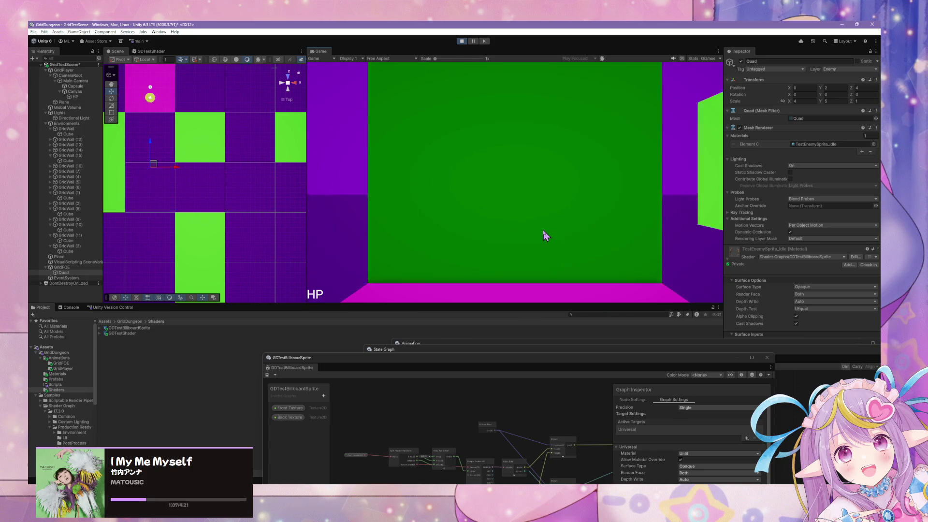
Loop through the purple area and back down the corridor to the enemy
key(e)
key(e)
key(w)
key(w)
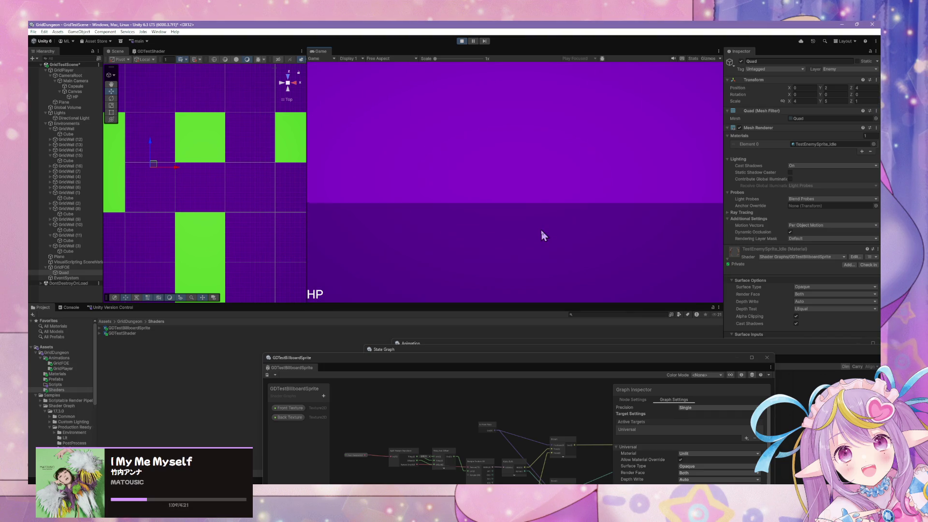
key(e)
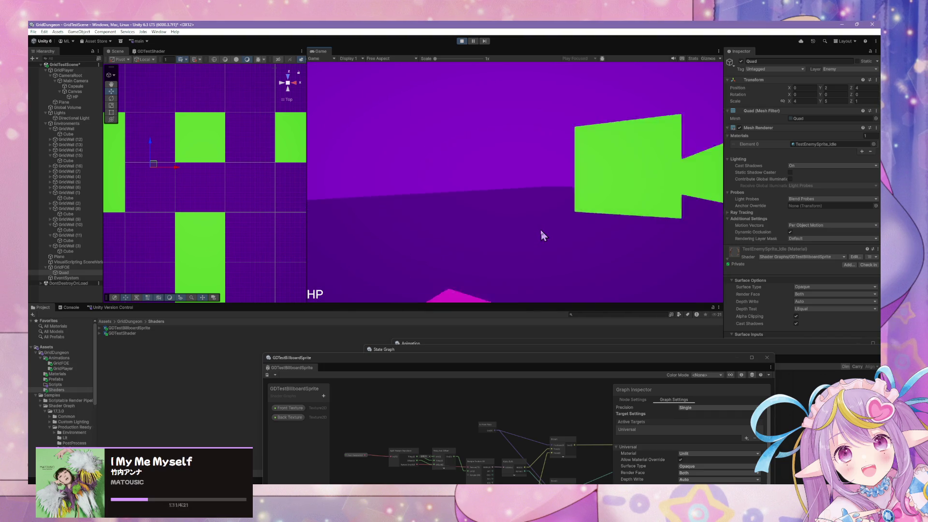
key(w)
key(q)
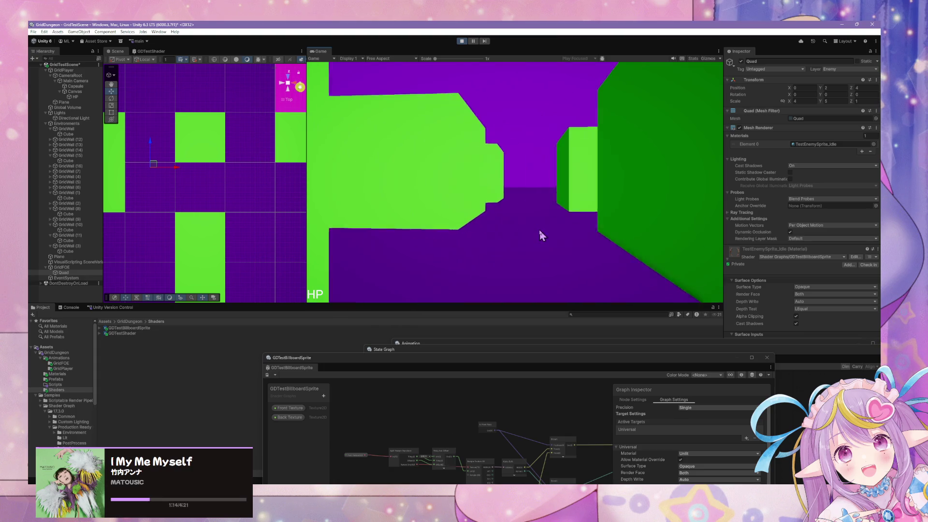
key(w)
key(w)
key(w)
key(q)
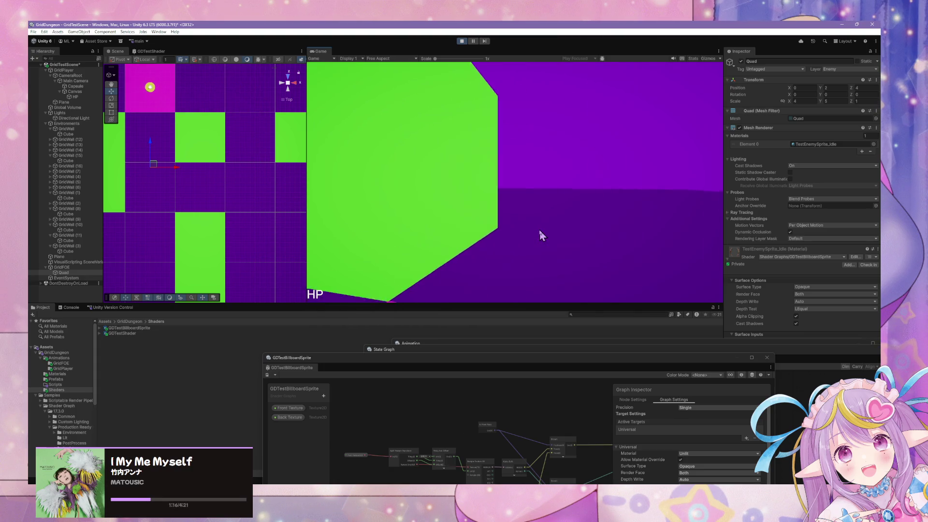
key(w)
key(w)
key(w)
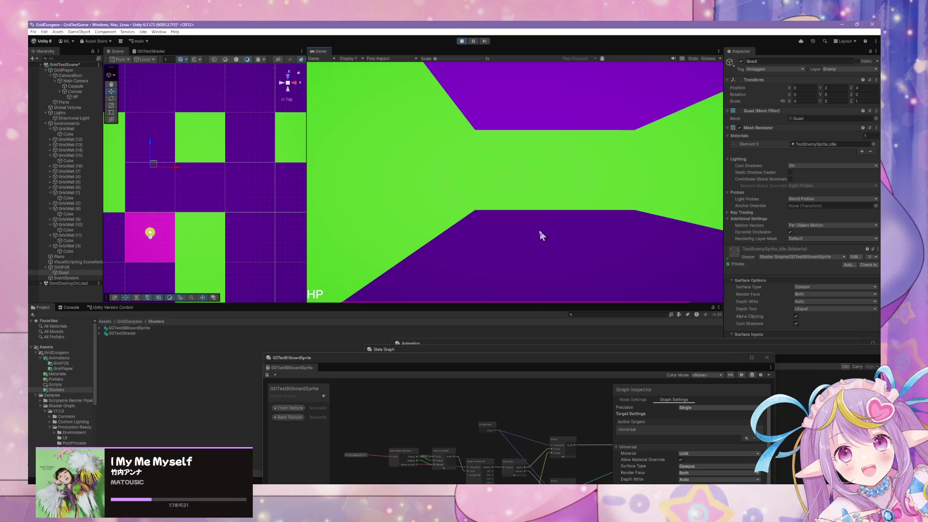
key(w)
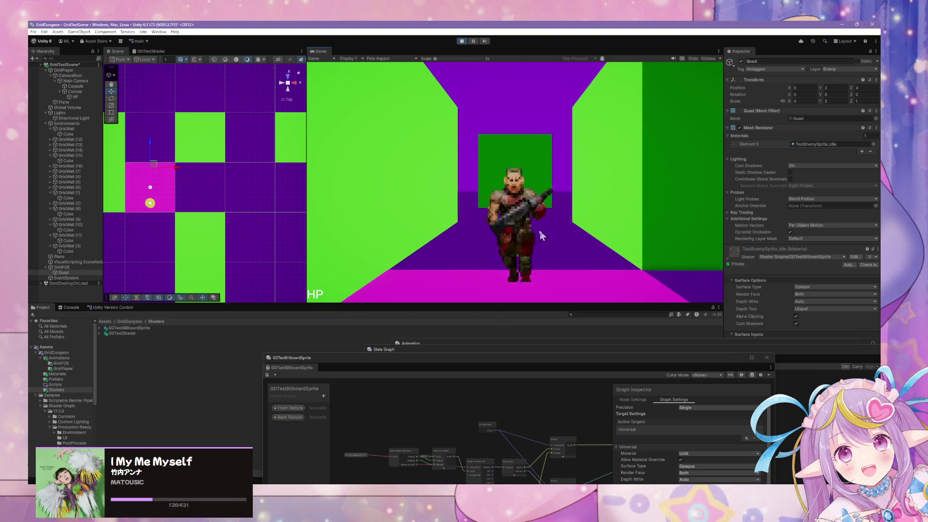
key(s)
key(w)
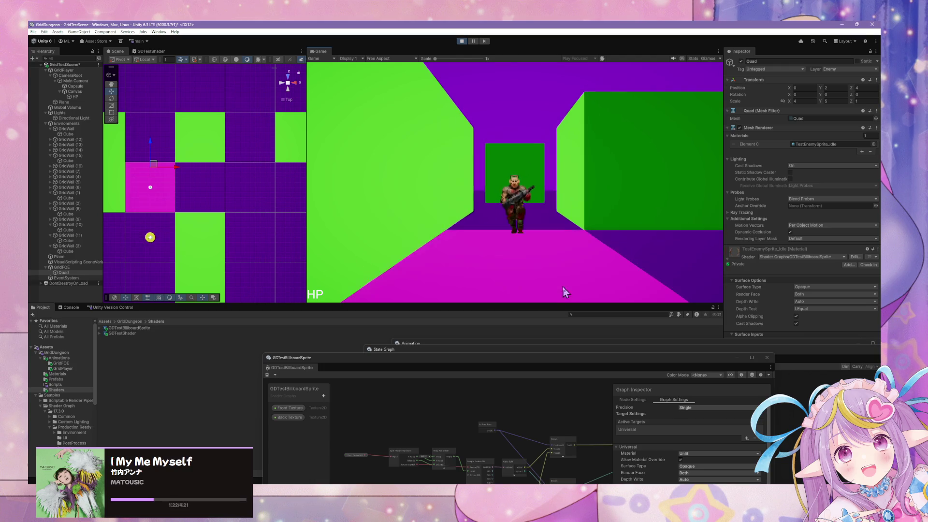
key(s)
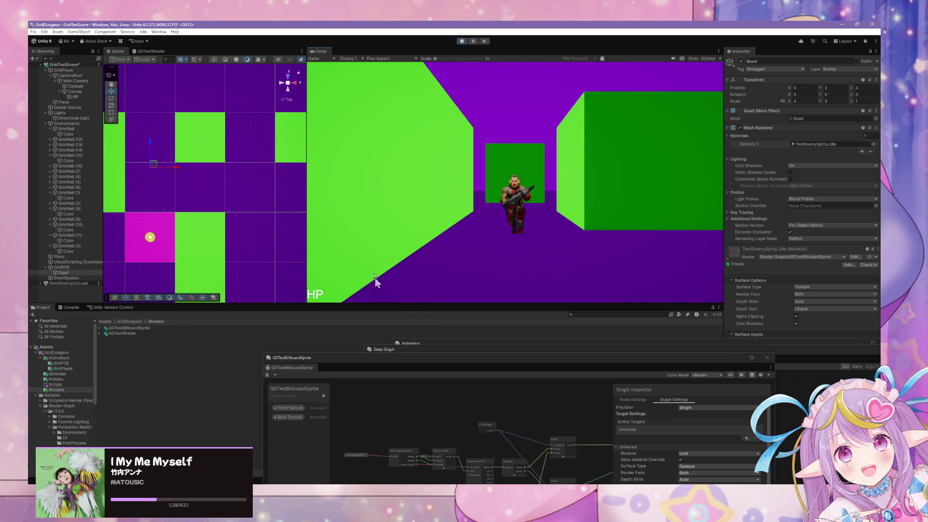
Rename the enemy's Quad object to Sprite in the Hierarchy
click(71, 274)
click(74, 272)
text(Sprite)
key(Return)
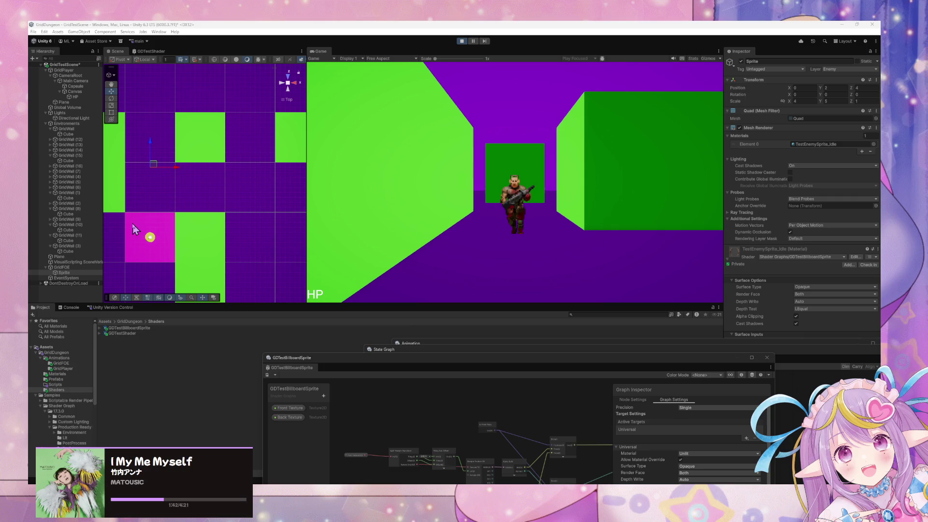
Step toward and away from the enemy sprite, then move the shader graph window aside
click(530, 213)
key(w)
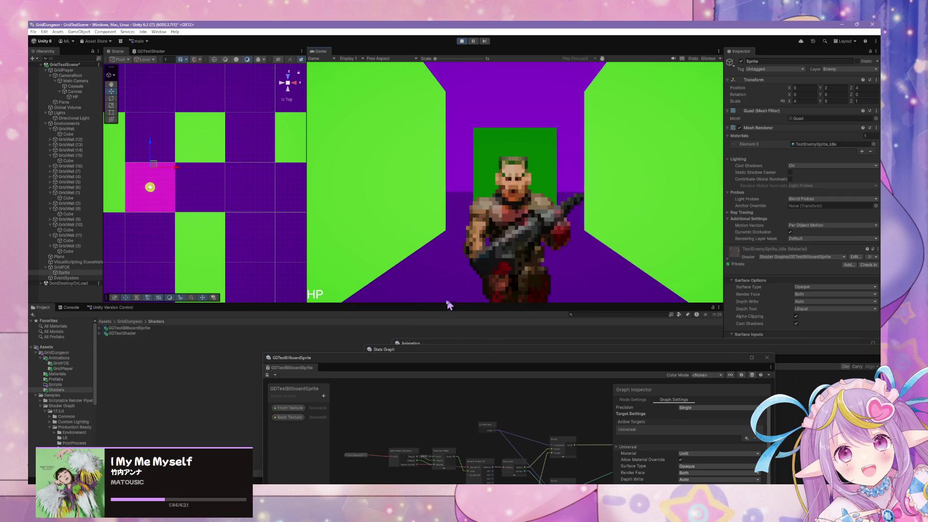
key(s)
key(w)
key(s)
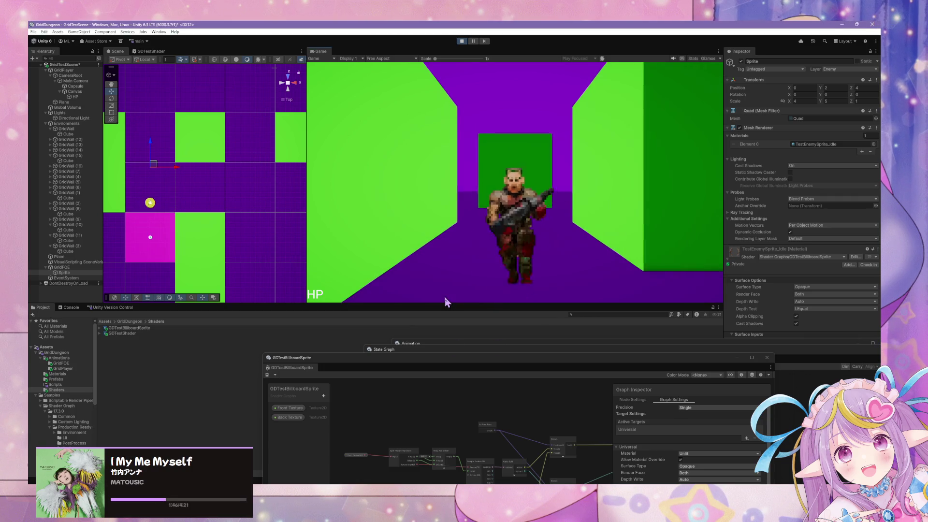
key(w)
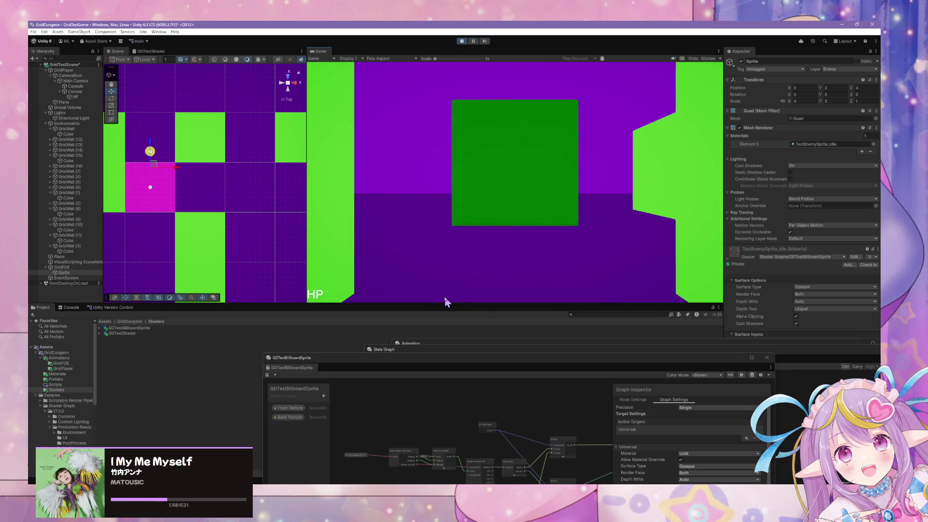
key(s)
key(s)
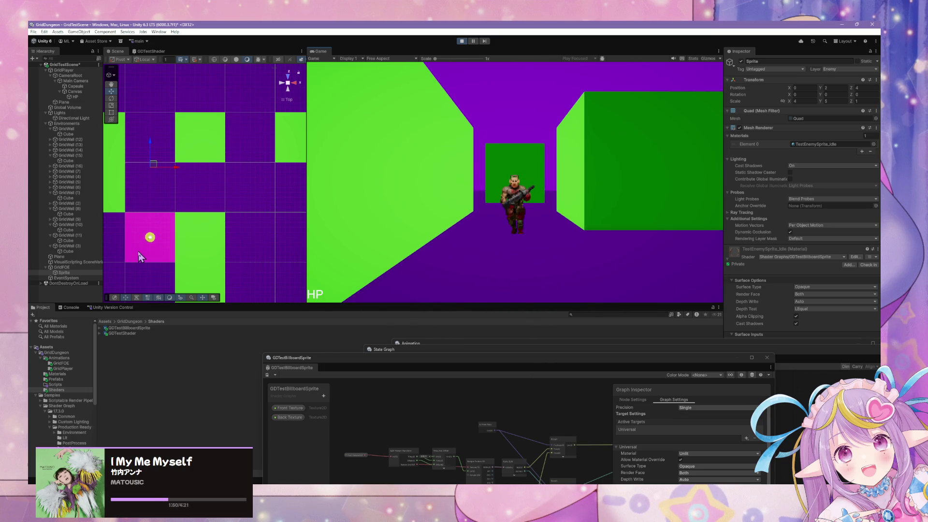
drag(609, 360, 649, 207)
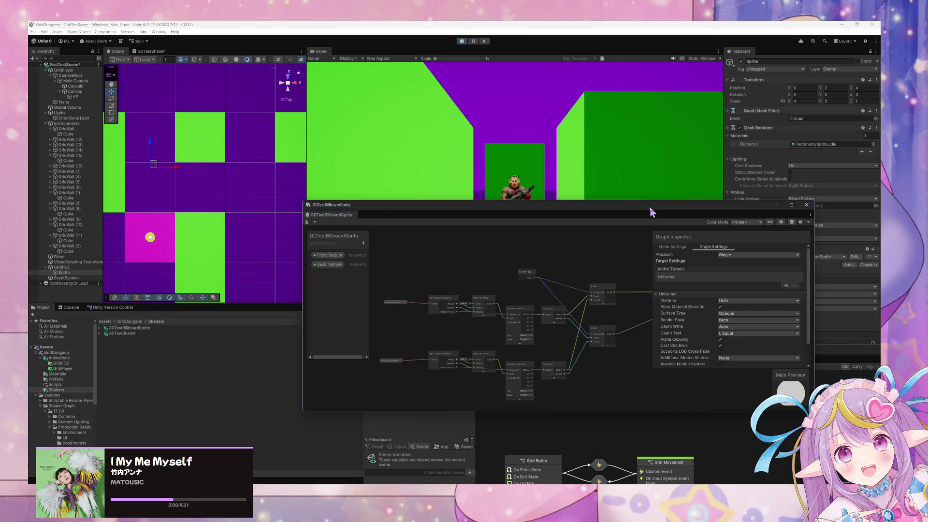
Bring the State Graph forward, select the Grid Movement state and stop play mode
click(548, 444)
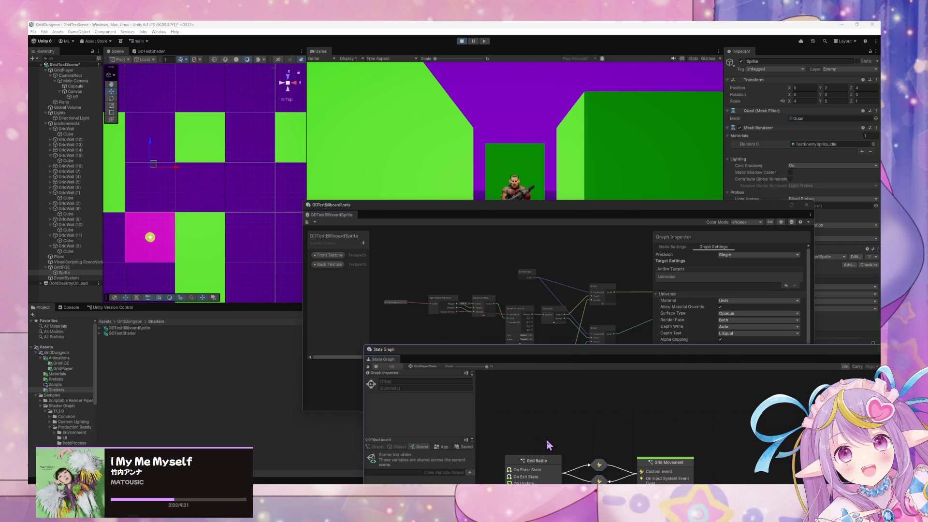
drag(531, 349, 425, 205)
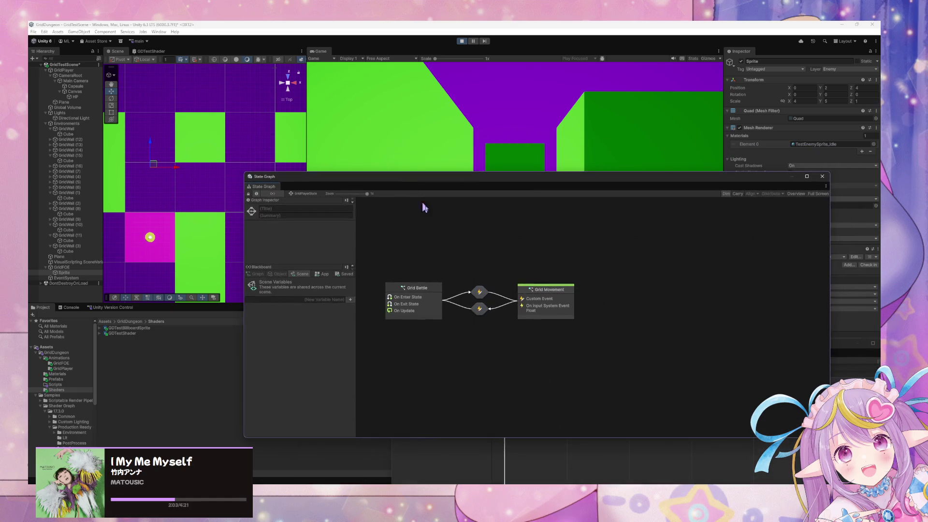
click(552, 300)
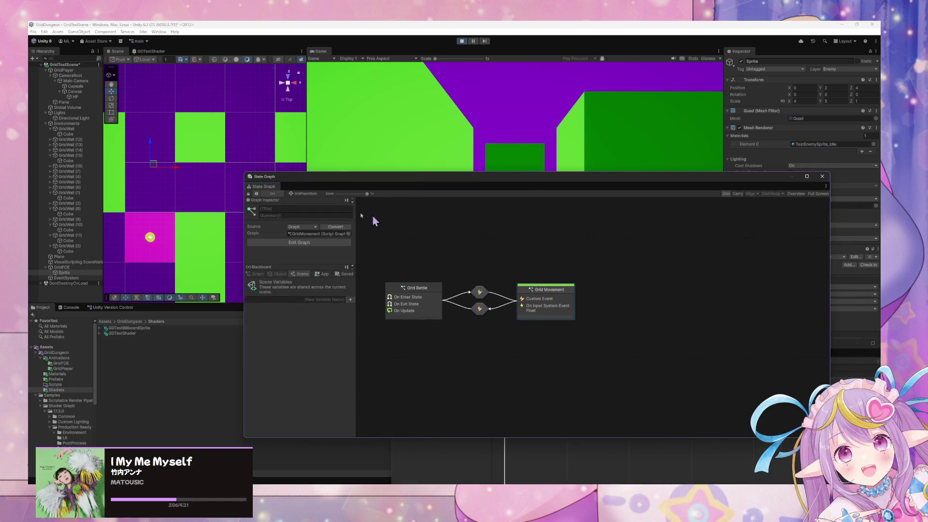
click(461, 41)
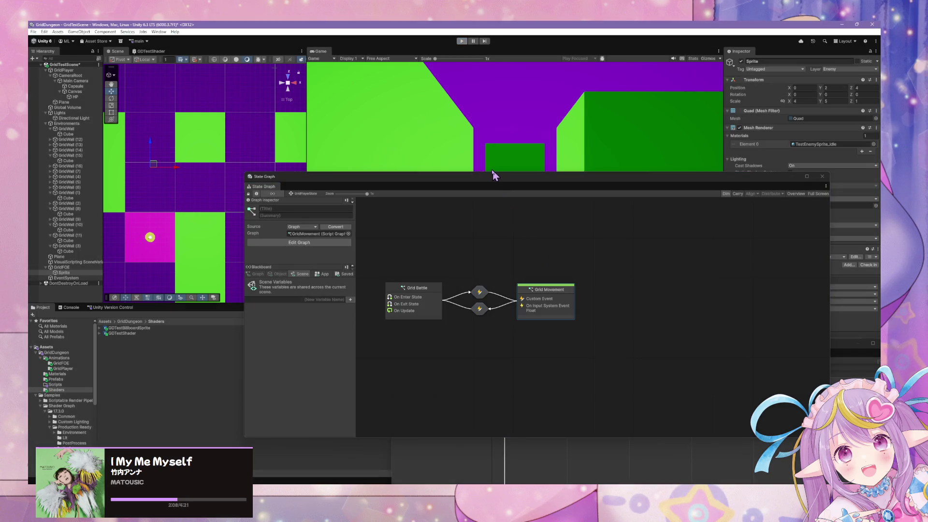
Shift the State Graph and shader graph windows around to uncover the Game view
drag(488, 182, 719, 315)
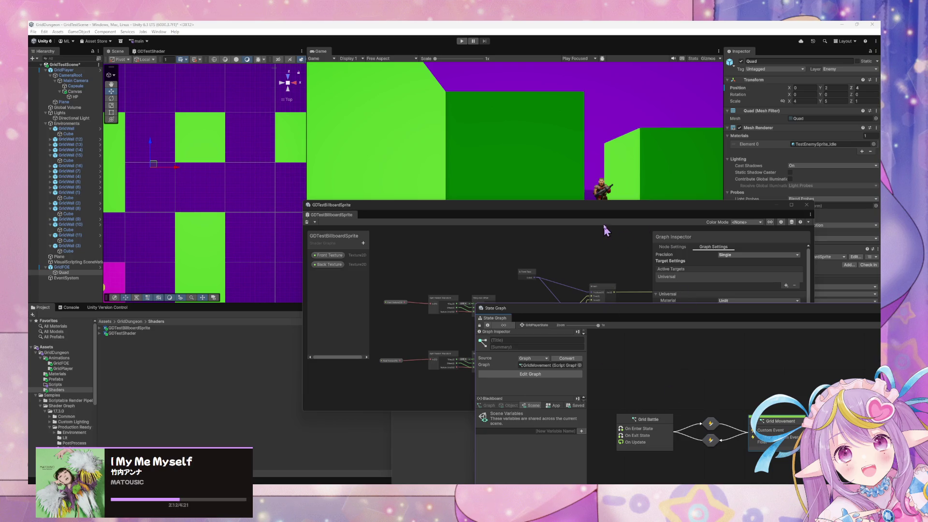
drag(602, 209, 522, 188)
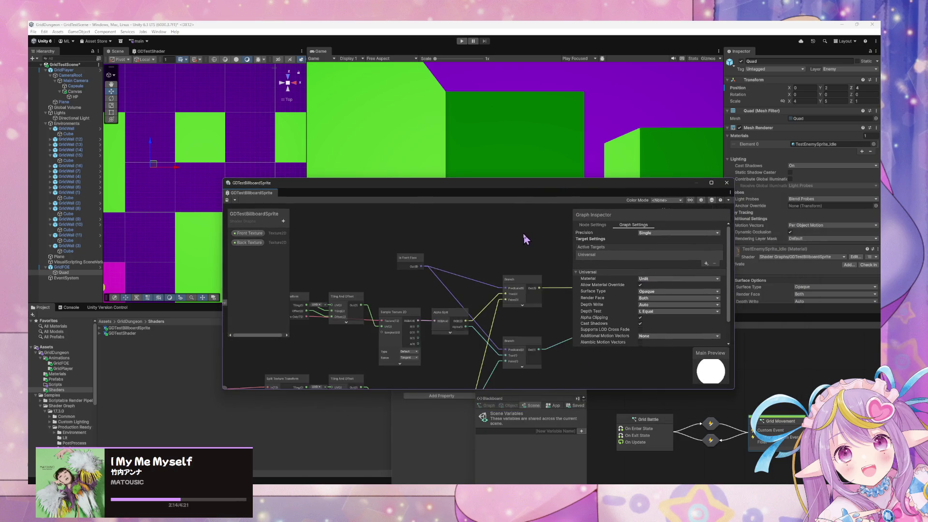
scroll(524, 235, up, 1)
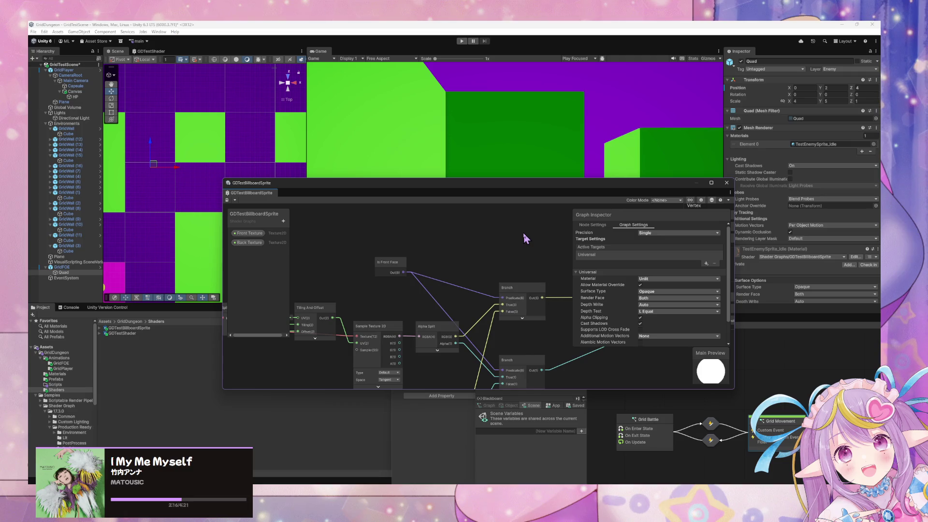
click(628, 406)
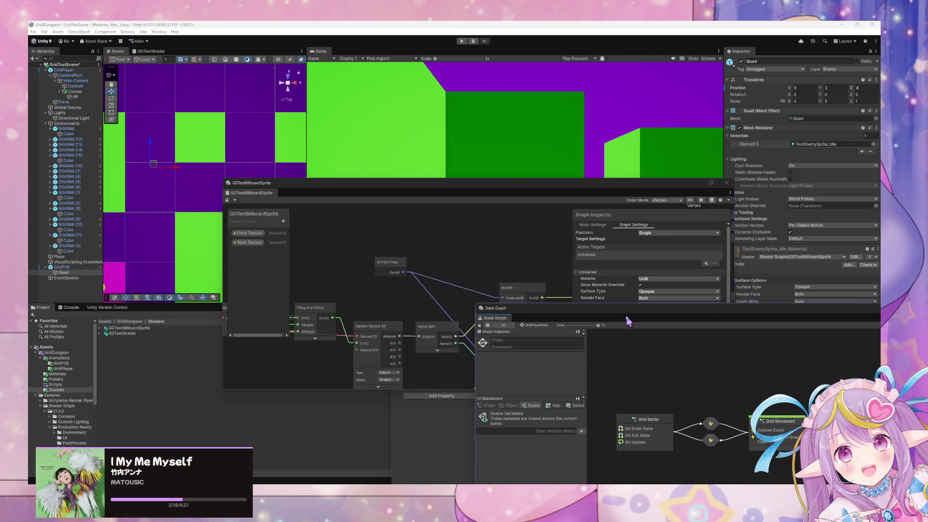
drag(629, 308, 507, 206)
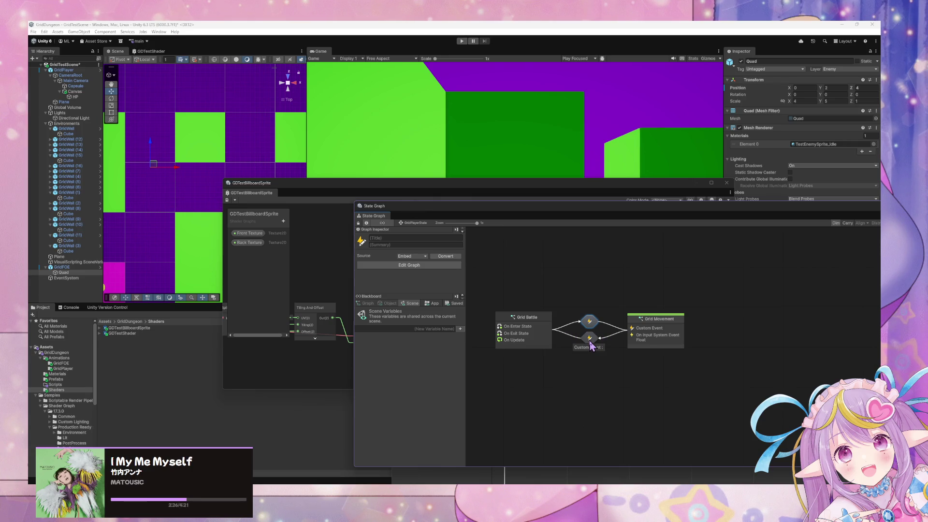
mouse_move(481, 213)
mouse_down()
mouse_move(634, 266)
mouse_move(551, 243)
mouse_up()
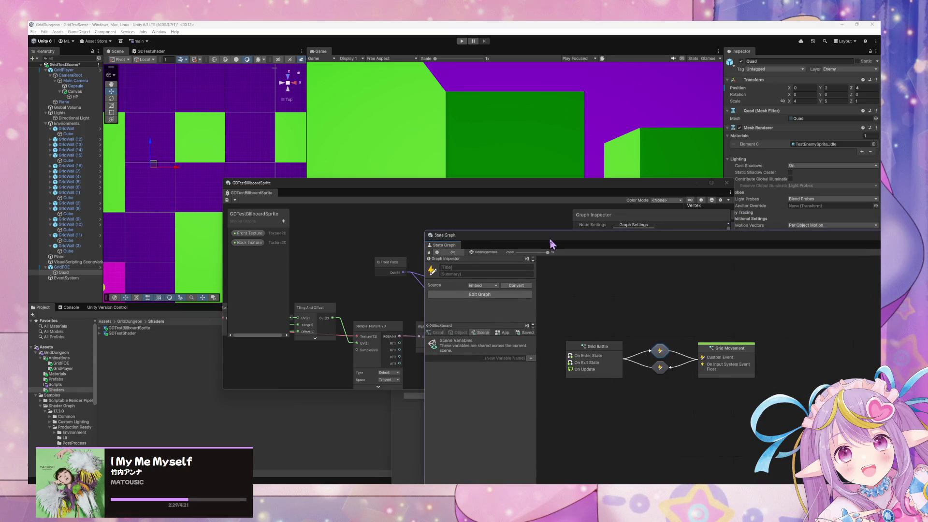
Drag the shader graph window down to the bottom and open GridFOE's Shaders folder
click(437, 189)
drag(436, 189, 582, 334)
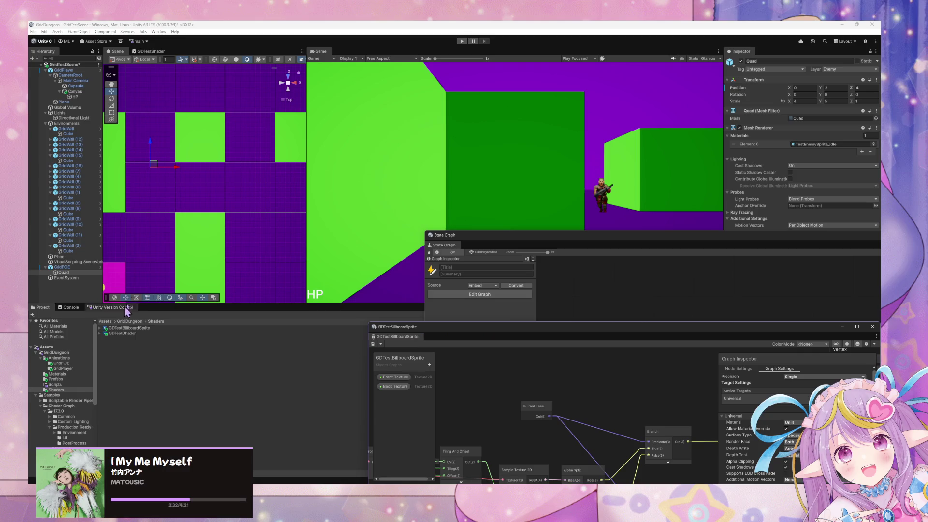
click(61, 363)
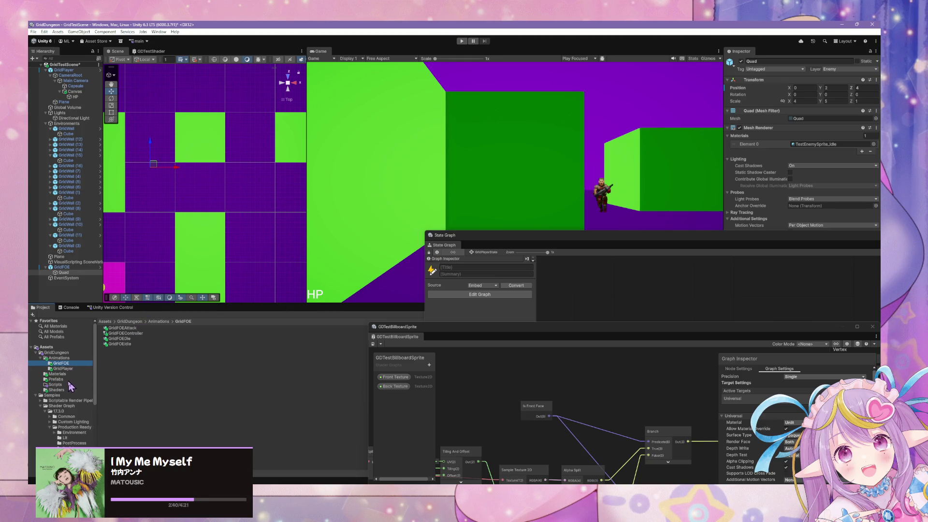
click(63, 389)
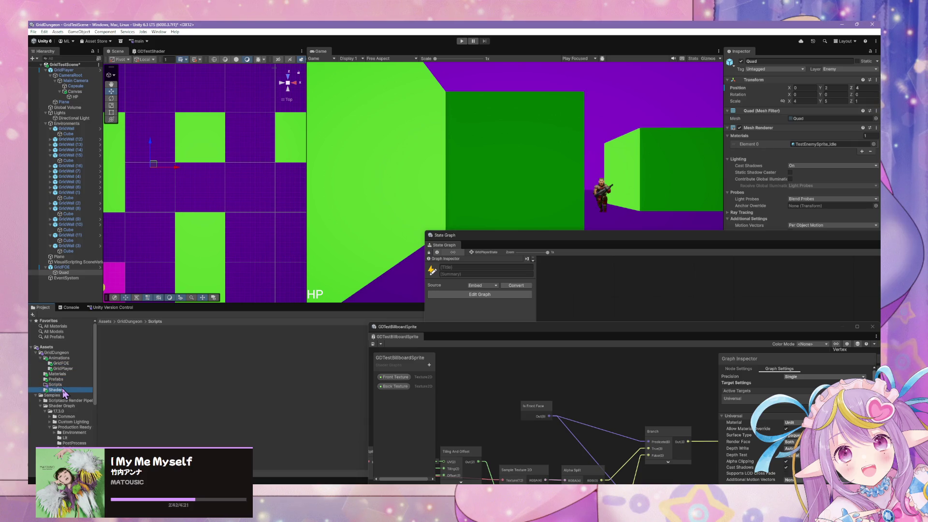
In the GridDungeon folder, create a Visual Scripting State Graph named GridFOEState
click(78, 354)
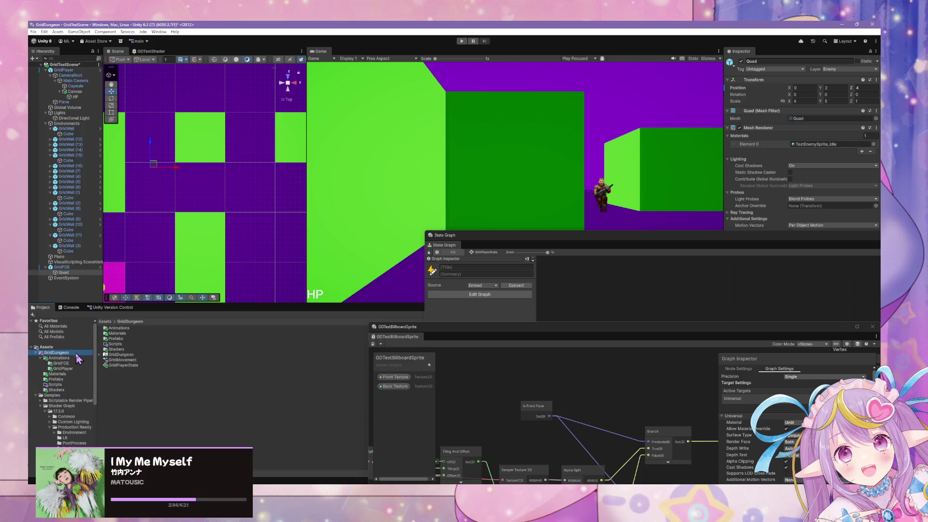
right_click(131, 380)
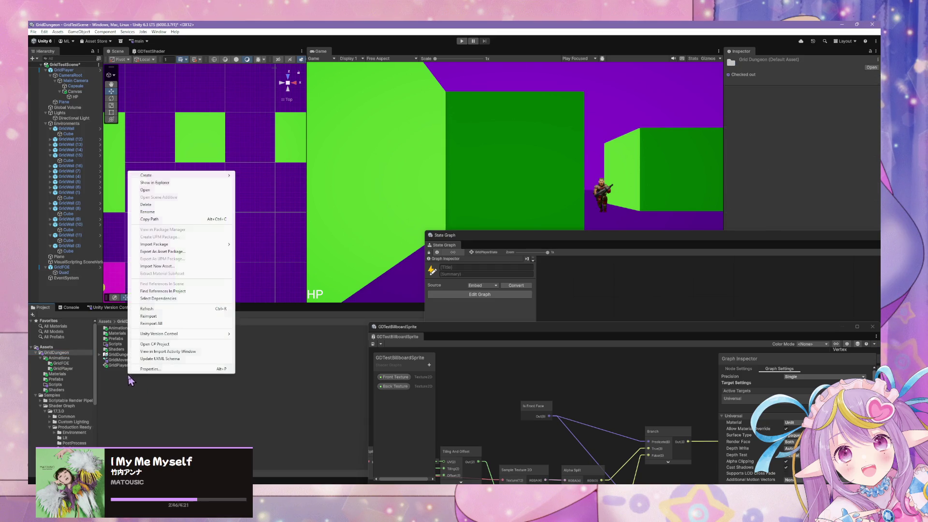
mouse_move(194, 175)
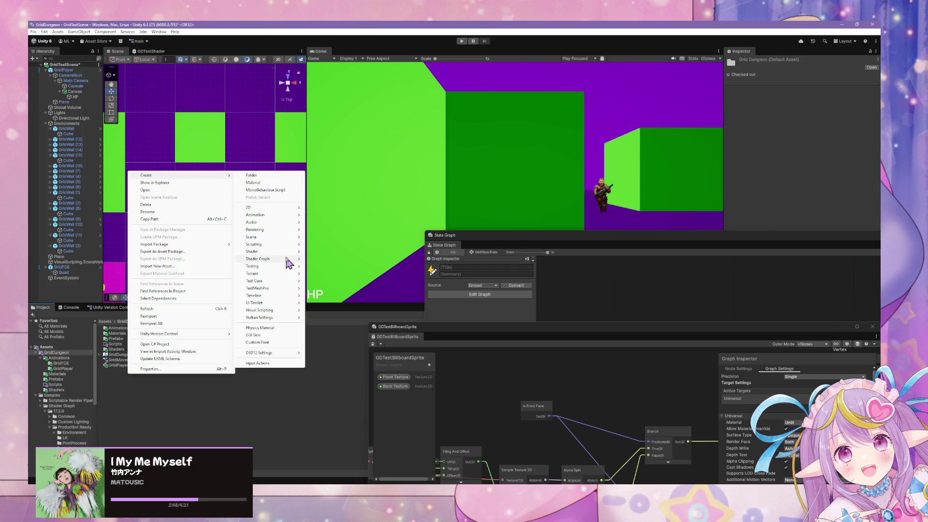
mouse_move(255, 215)
mouse_move(267, 311)
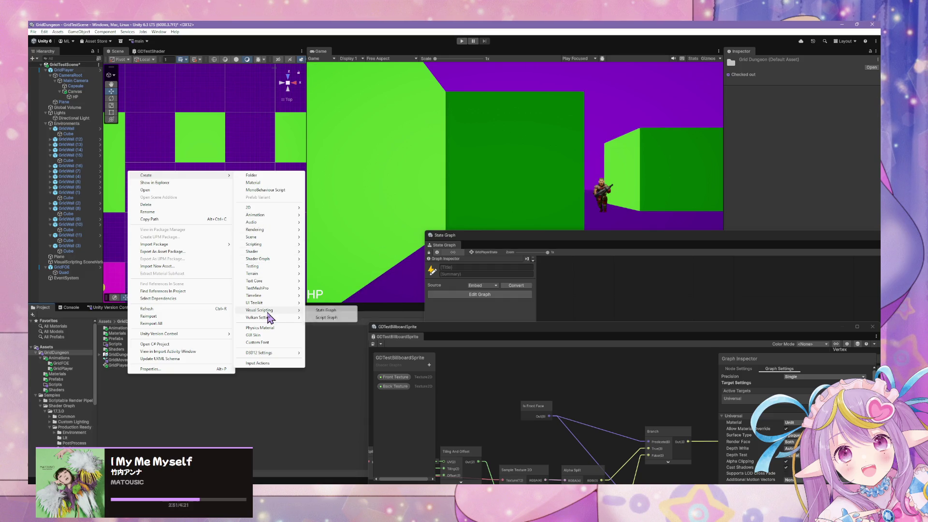
click(326, 310)
text(GridF)
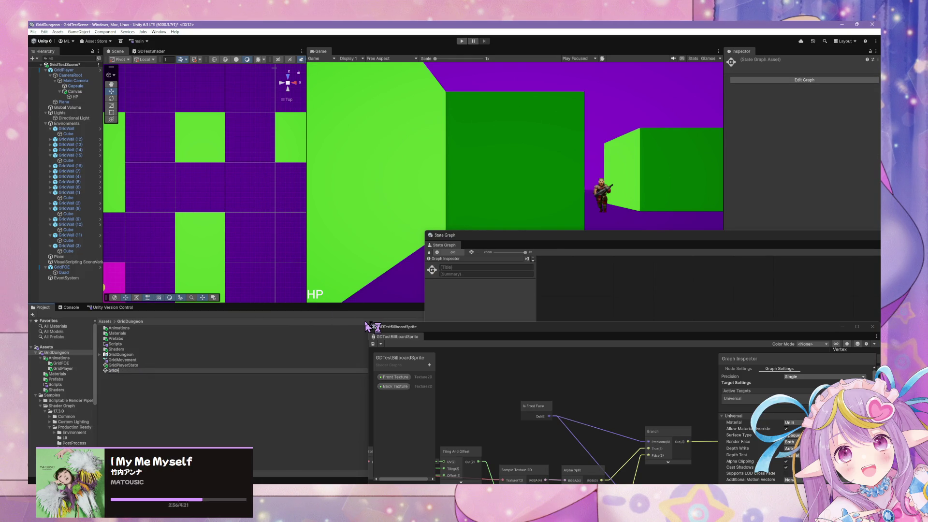
text(OEState)
key(Return)
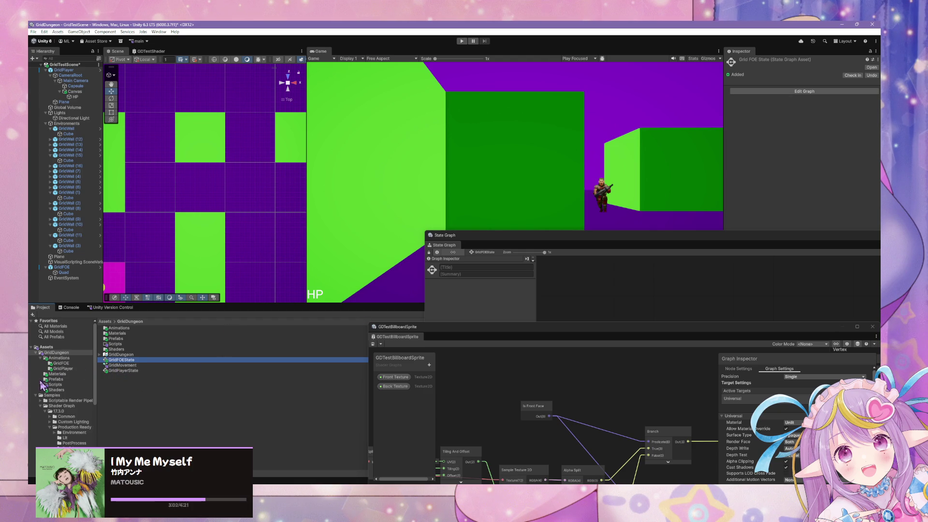
Select GridFOE and add a State Machine component to it
click(62, 267)
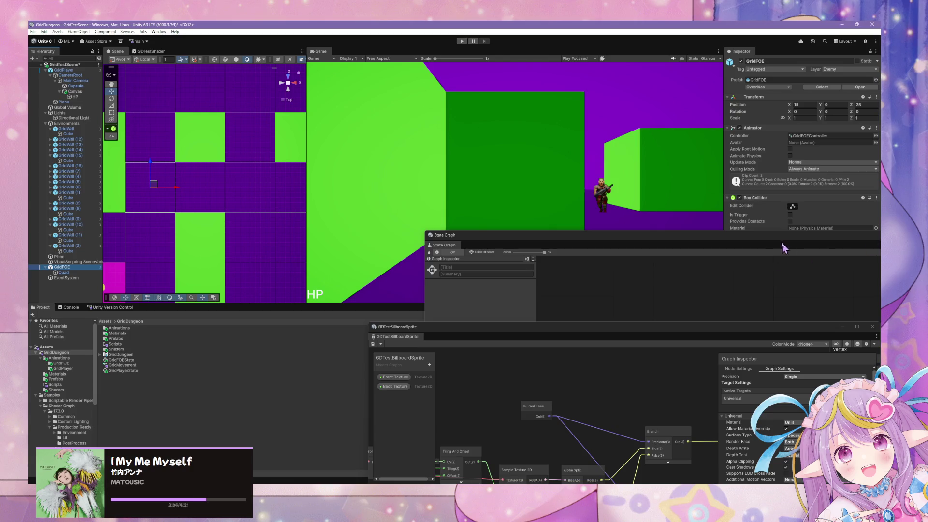
mouse_move(774, 238)
mouse_down()
mouse_move(658, 295)
mouse_move(638, 326)
mouse_move(636, 354)
mouse_up()
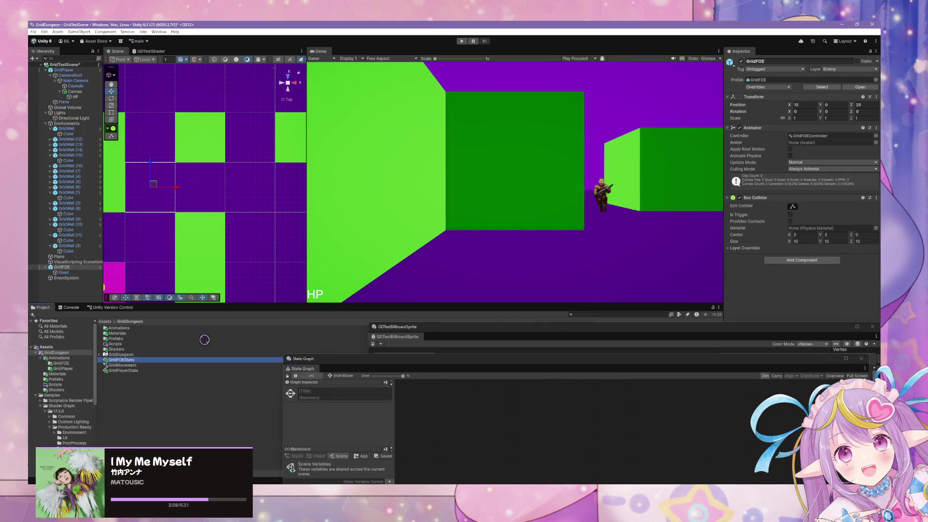
click(798, 248)
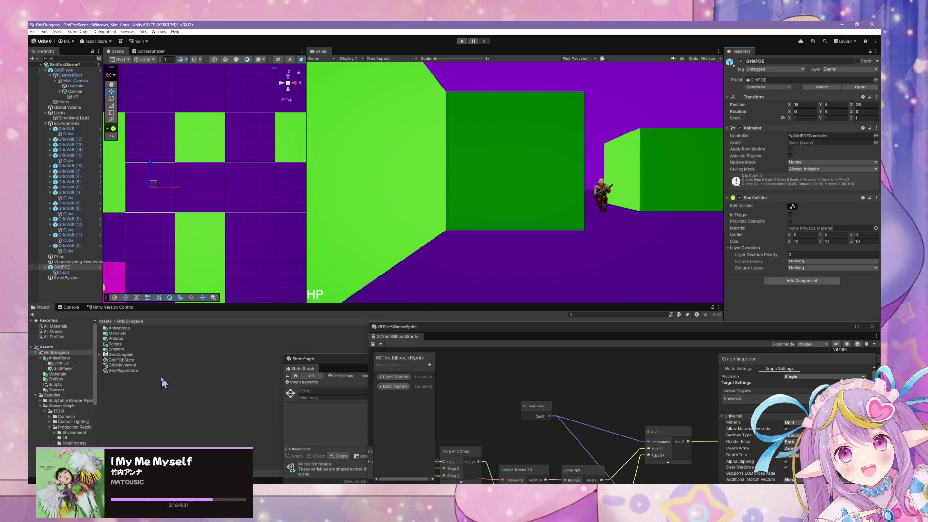
click(791, 282)
text(s)
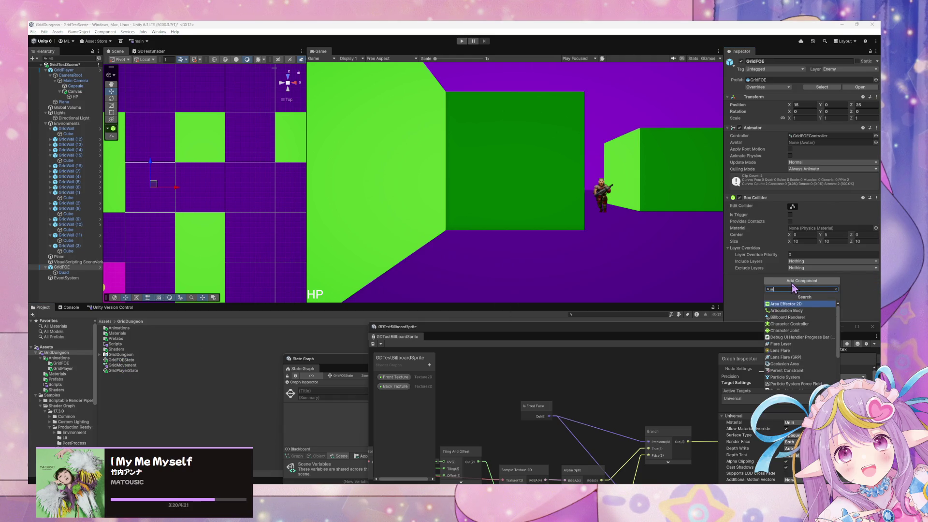
text(tate)
click(788, 311)
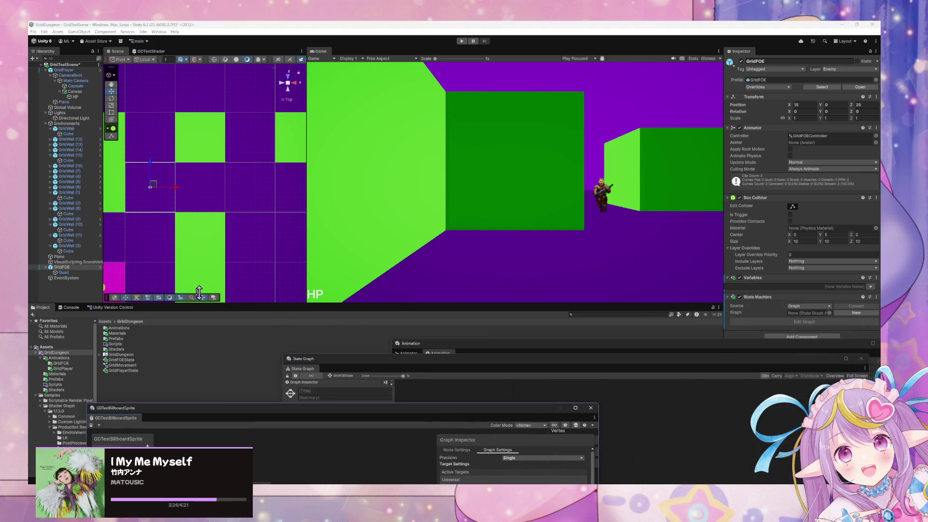
Assign GridFOEState as the State Machine's graph, open it, and float the State Graph window
mouse_move(123, 360)
mouse_down()
mouse_move(736, 307)
mouse_move(802, 315)
mouse_up()
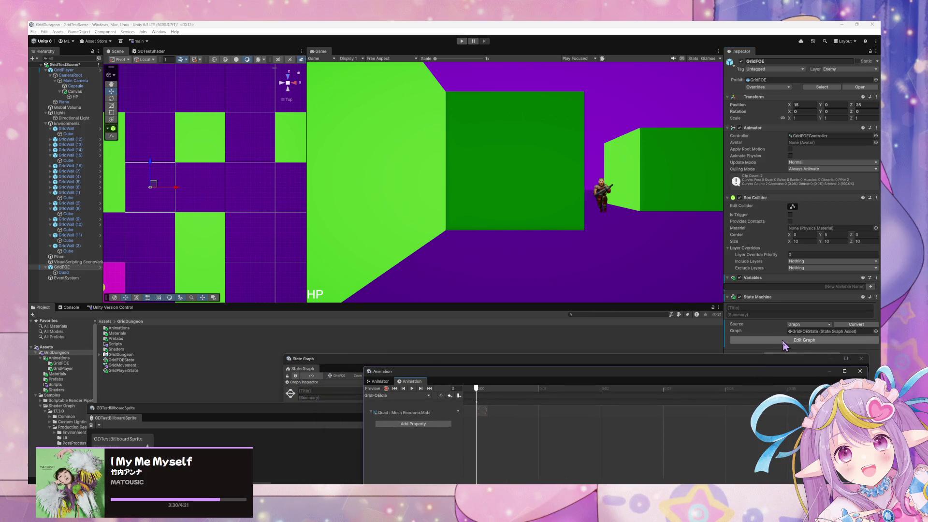
click(783, 341)
mouse_move(415, 367)
mouse_down()
mouse_move(474, 271)
mouse_move(461, 297)
mouse_up()
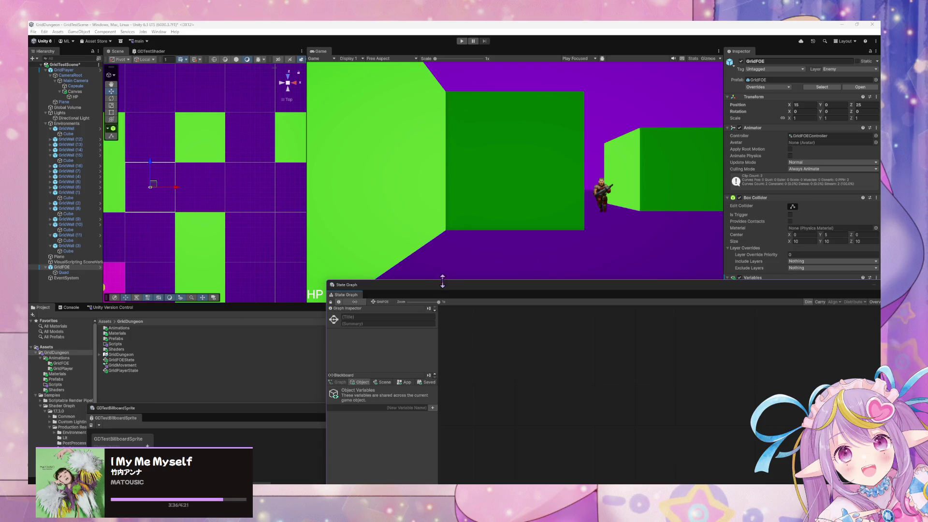
mouse_move(448, 290)
mouse_down()
mouse_move(367, 234)
mouse_move(511, 327)
mouse_move(421, 265)
mouse_move(393, 298)
mouse_move(472, 332)
mouse_move(341, 287)
mouse_move(641, 343)
mouse_move(411, 333)
mouse_move(303, 180)
mouse_move(432, 120)
mouse_move(404, 336)
mouse_move(346, 342)
mouse_up()
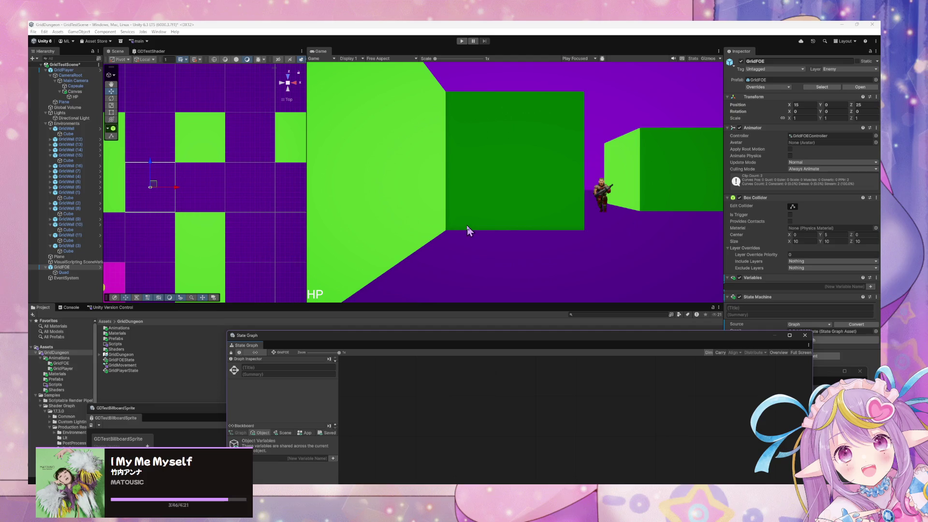
Create a script state in the GridFOE graph and title it Idle
right_click(431, 376)
click(420, 386)
right_click(428, 366)
click(389, 417)
right_click(426, 399)
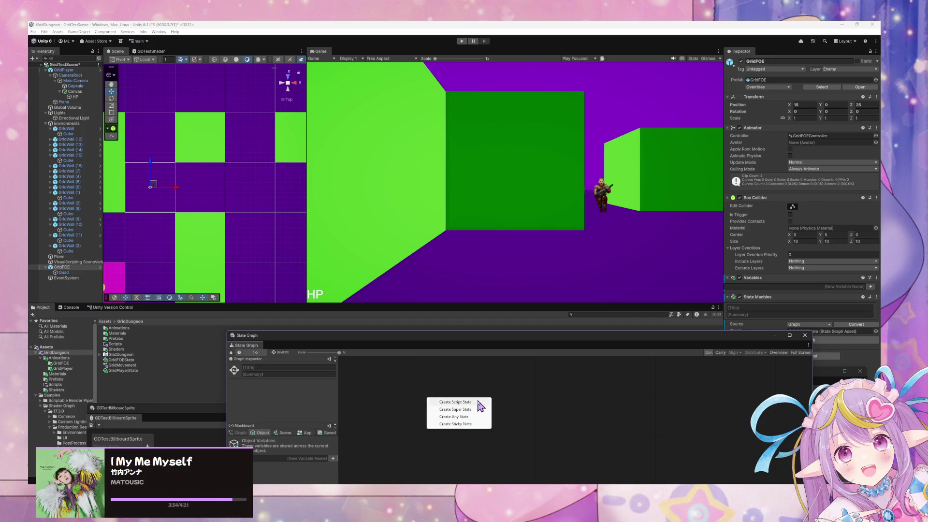
click(472, 402)
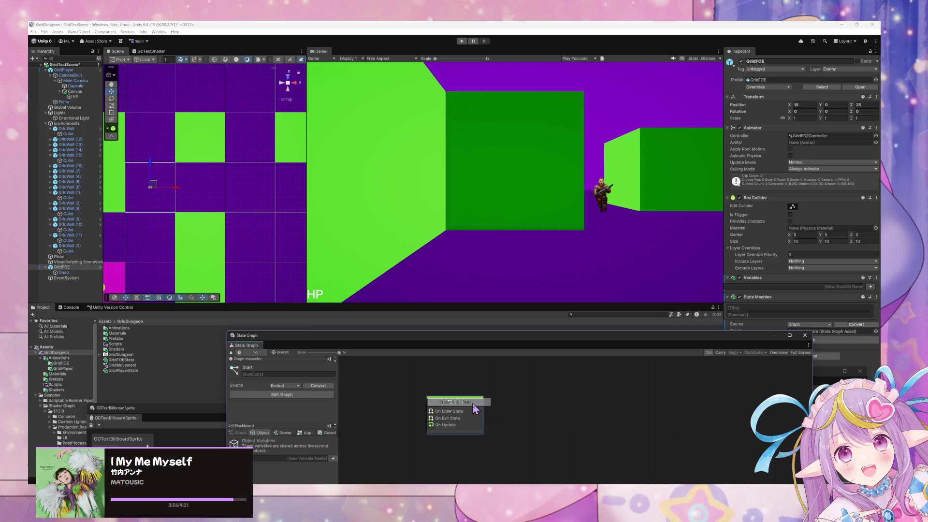
click(247, 368)
text(Idle)
Add a second script state titled Battle beside the Idle state
right_click(558, 396)
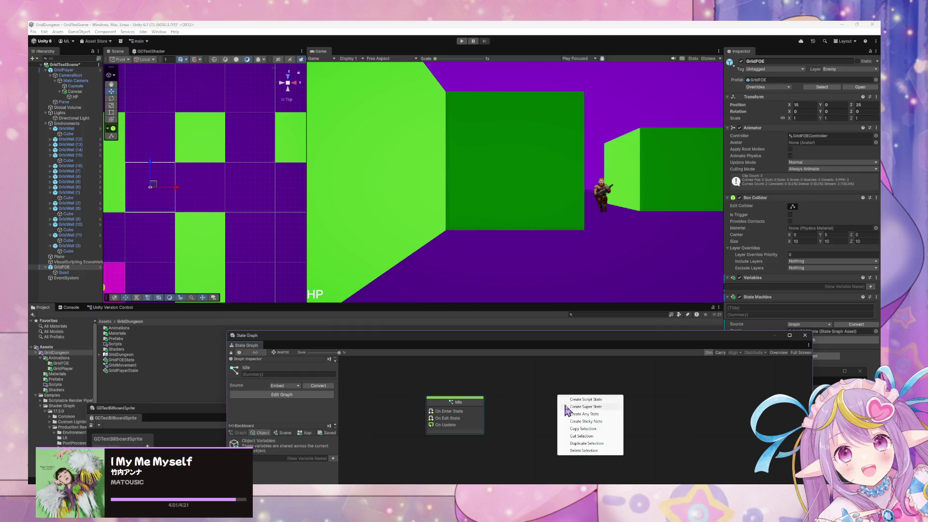
click(590, 400)
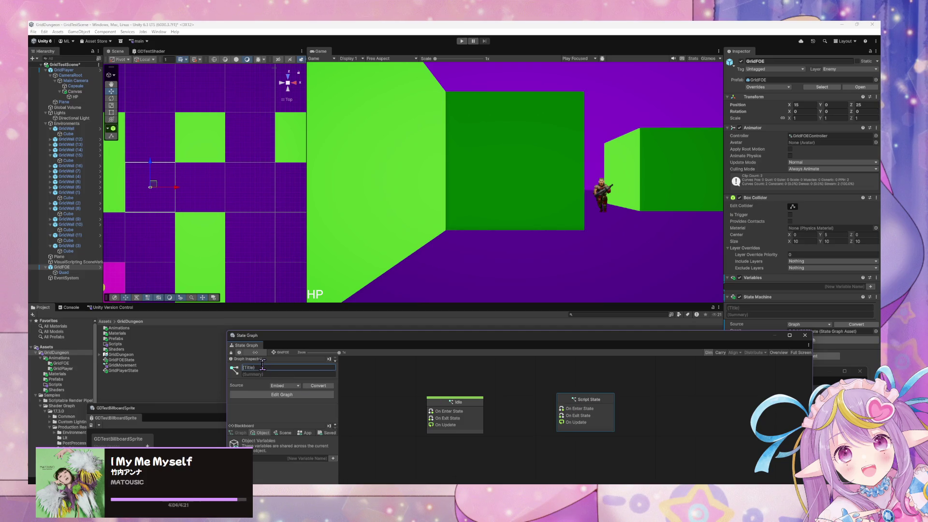
text(Battle)
drag(498, 337, 489, 283)
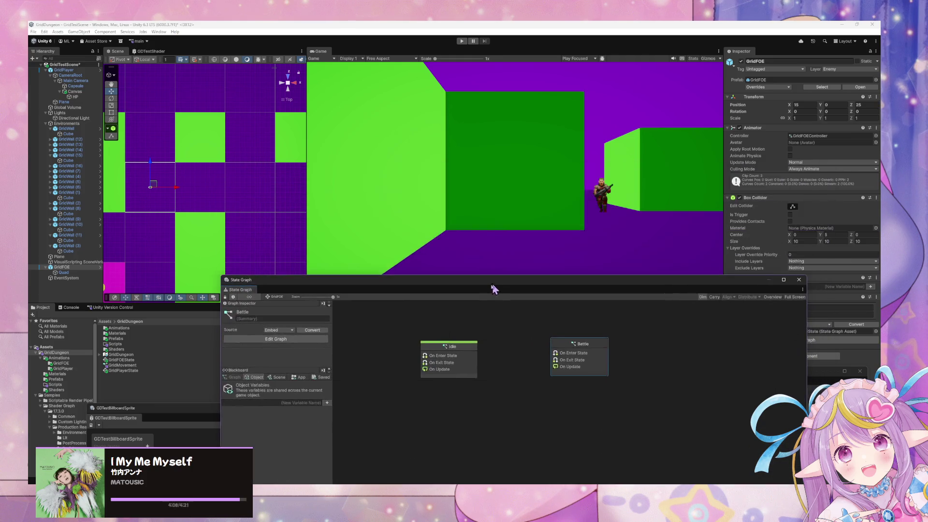
drag(449, 361, 450, 355)
Link Idle and Battle with transitions in both directions
right_click(482, 354)
click(507, 375)
click(548, 360)
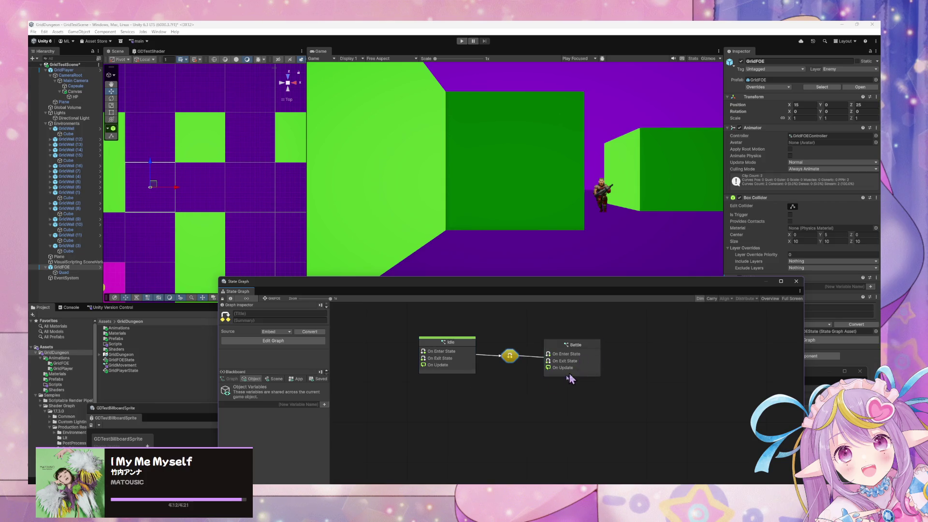
click(546, 363)
right_click(546, 363)
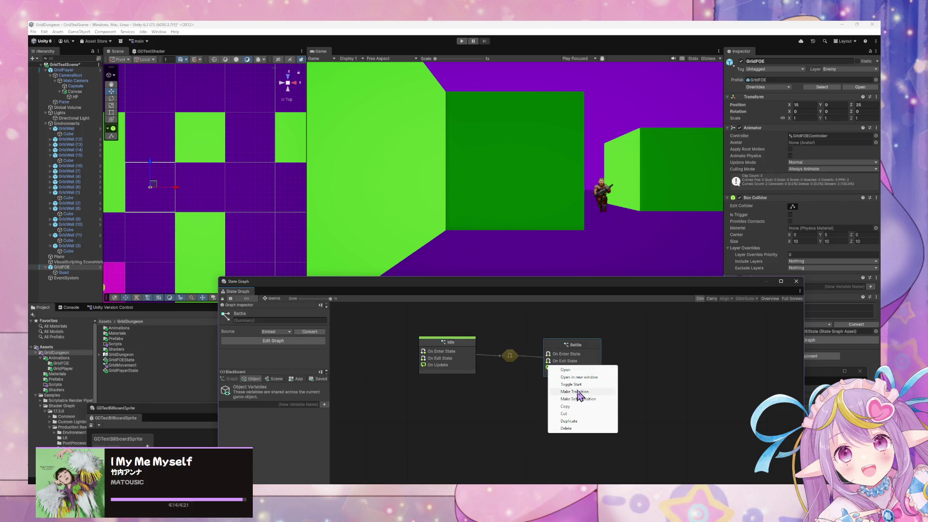
click(580, 390)
click(460, 371)
In the Idle-to-Battle transition graph, wire a new Custom Event into Trigger Transition
click(512, 348)
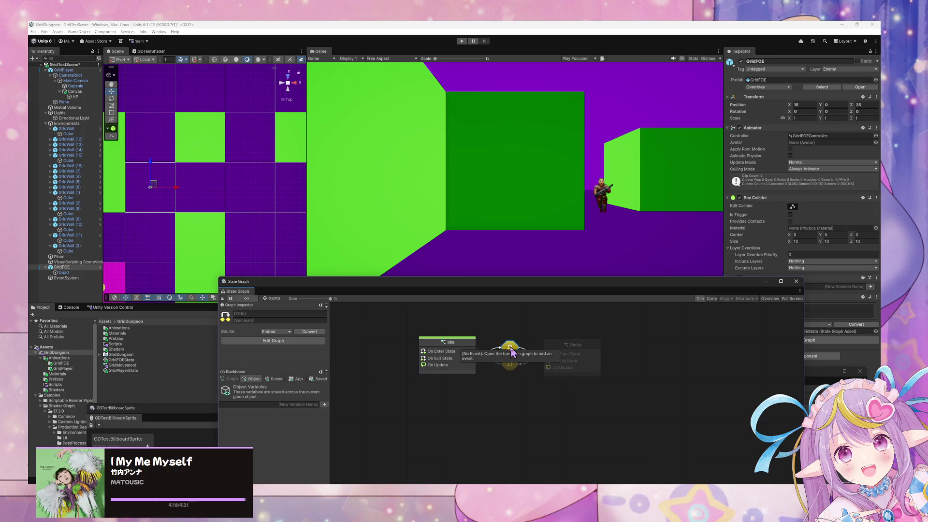
double_click(511, 363)
drag(619, 419, 614, 406)
right_click(550, 399)
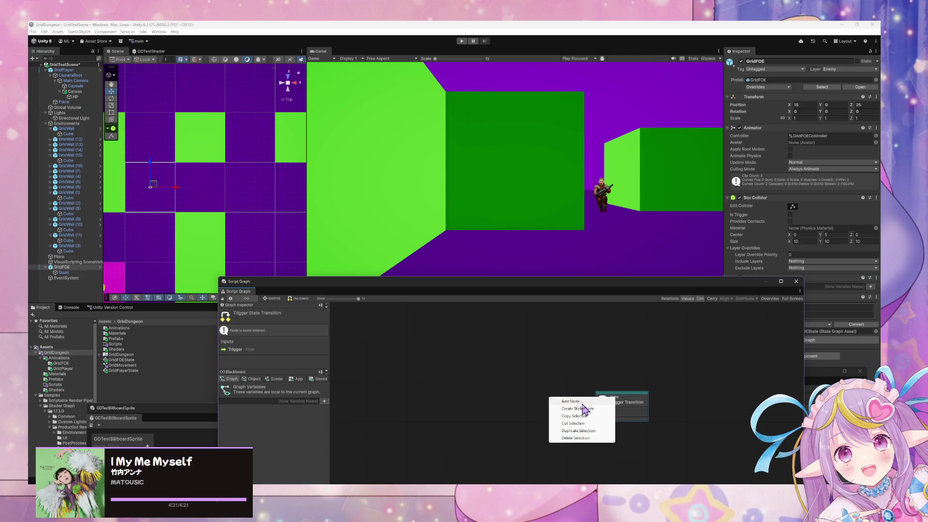
click(571, 401)
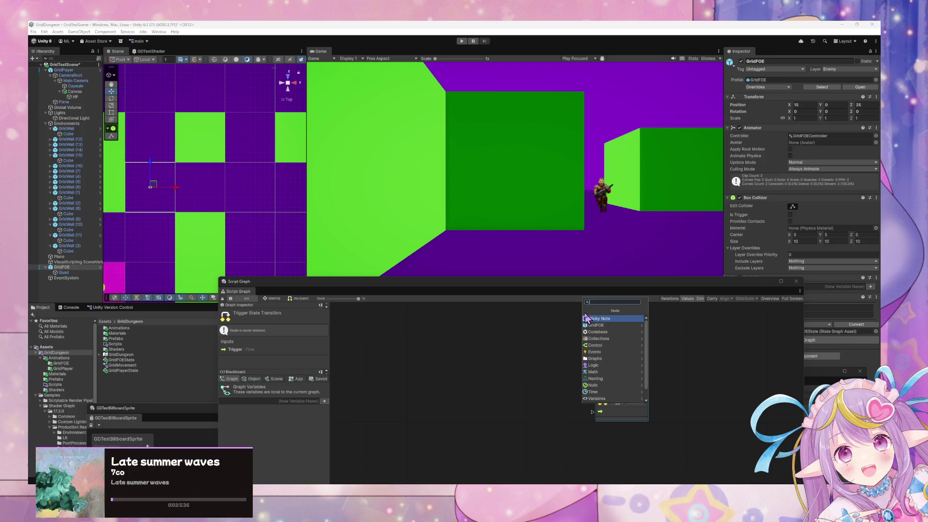
text(custom event)
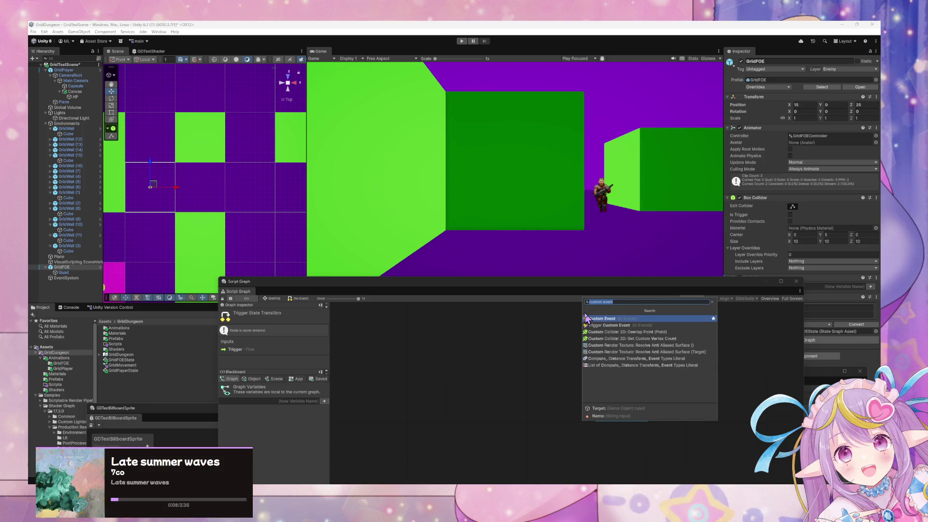
key(Down)
click(586, 318)
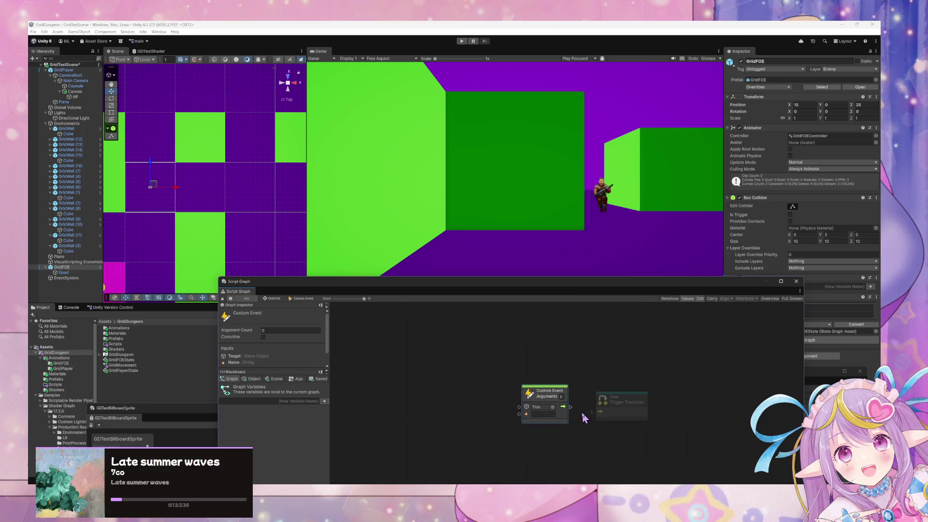
drag(563, 406, 600, 411)
click(543, 414)
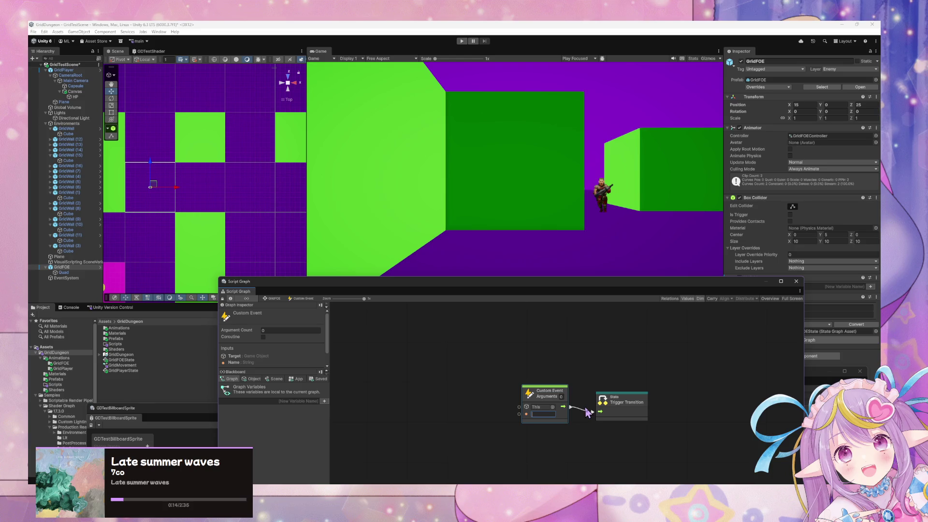
click(273, 299)
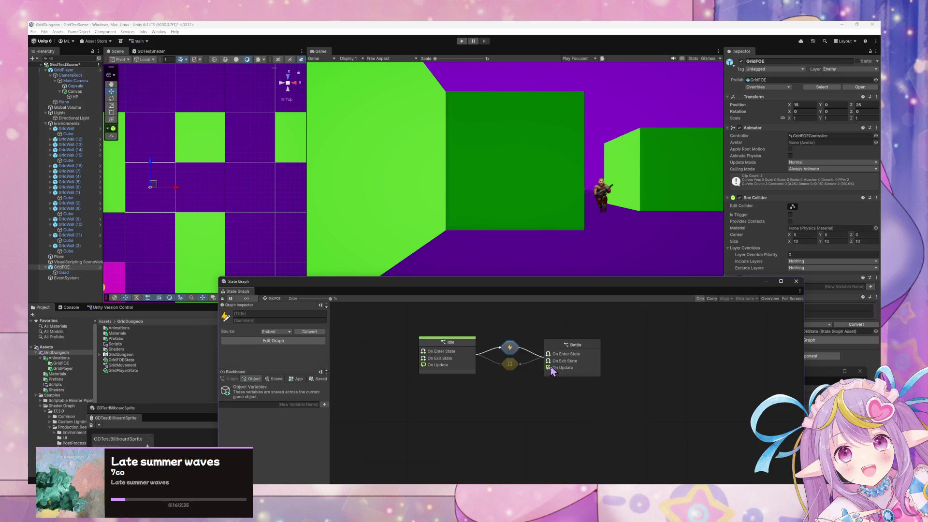
Name the Custom Event in the Idle-to-Battle transition graph
double_click(511, 350)
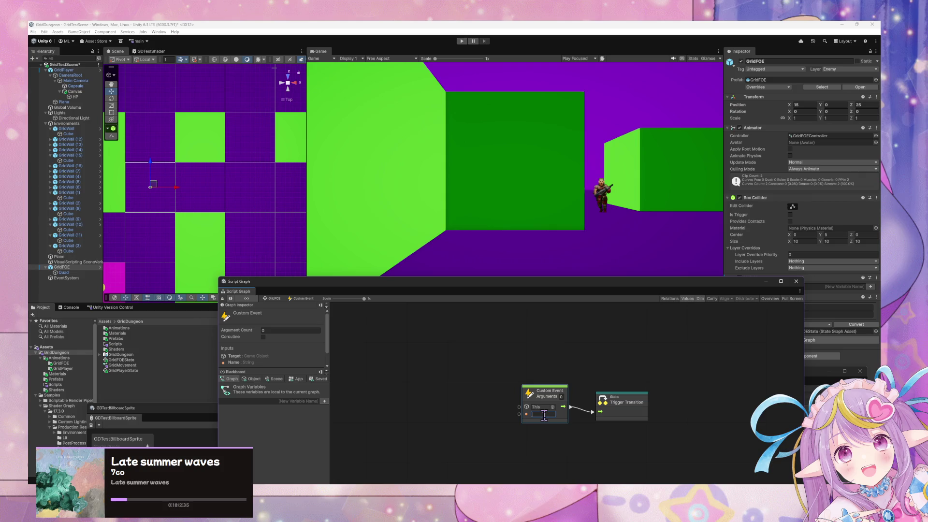
text(Battle)
click(277, 299)
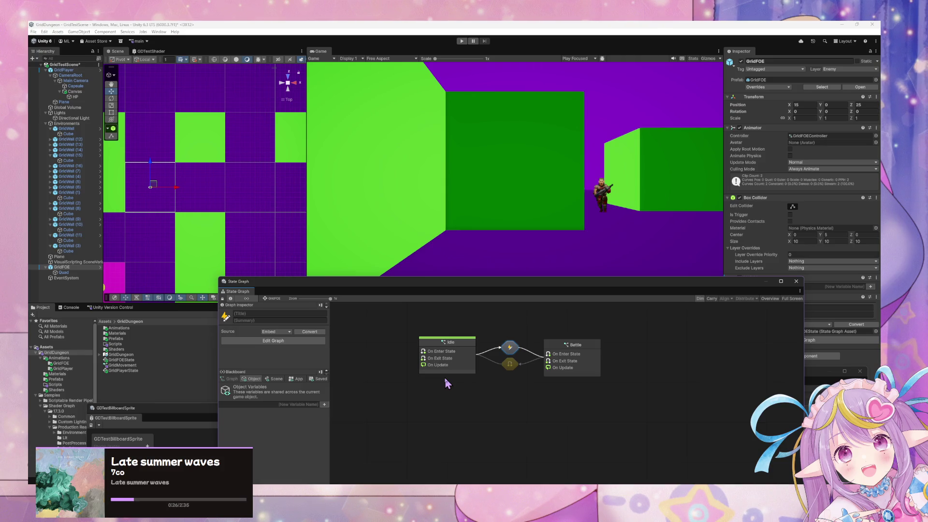
Give the Battle-to-Idle transition a named Custom Event driving Trigger Transition
click(514, 366)
double_click(515, 370)
right_click(551, 399)
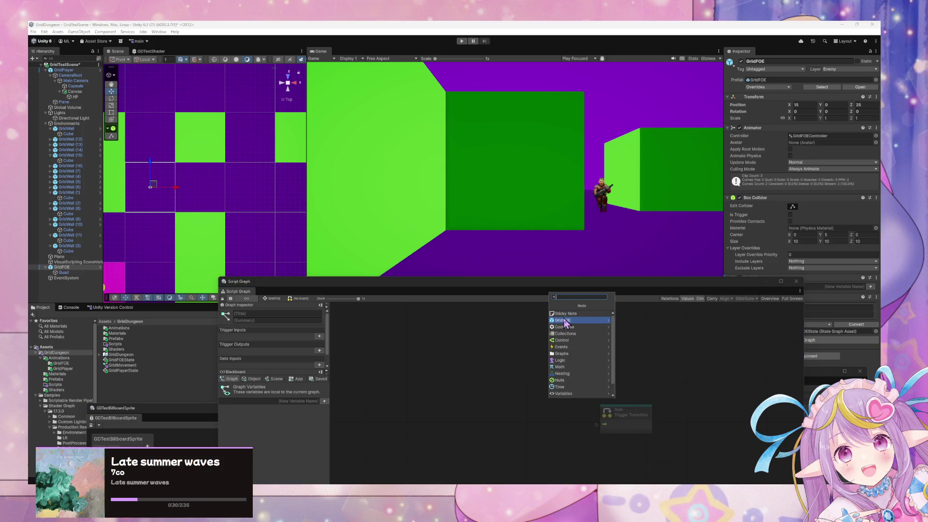
text(event)
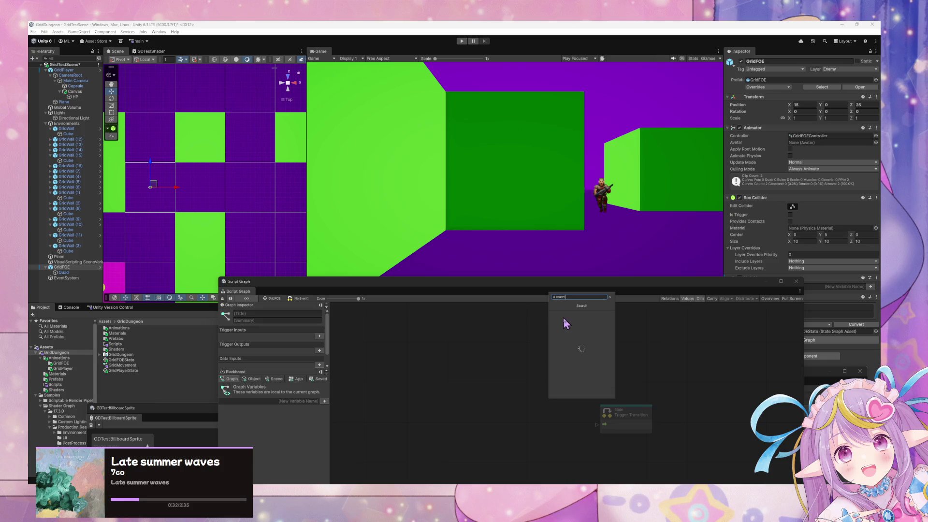
key(Down)
key(Down)
key(Down)
key(Return)
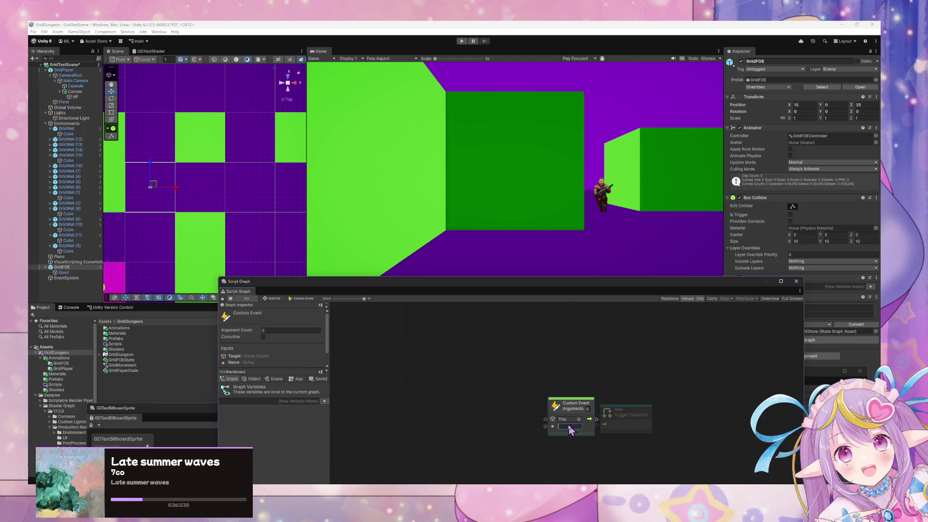
drag(568, 425, 542, 430)
click(542, 427)
text(Idle)
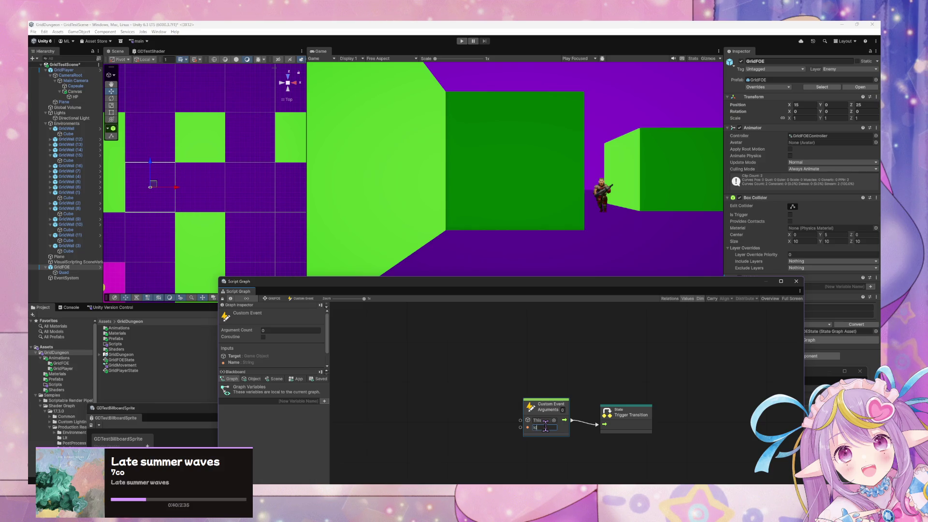
click(265, 299)
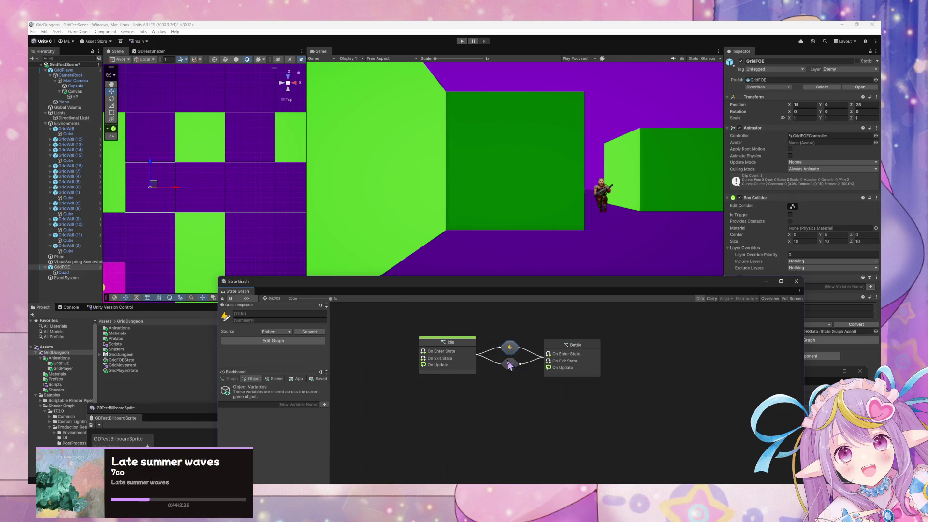
double_click(460, 341)
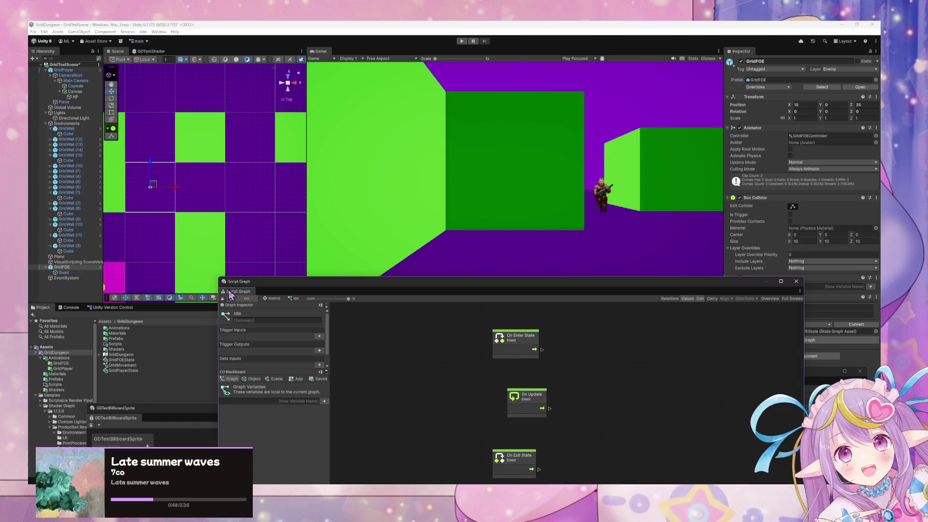
Browse the Idle graph's node finder for collider and 'on' events without adding anything
mouse_move(538, 288)
mouse_down()
mouse_move(501, 193)
mouse_move(532, 249)
mouse_up()
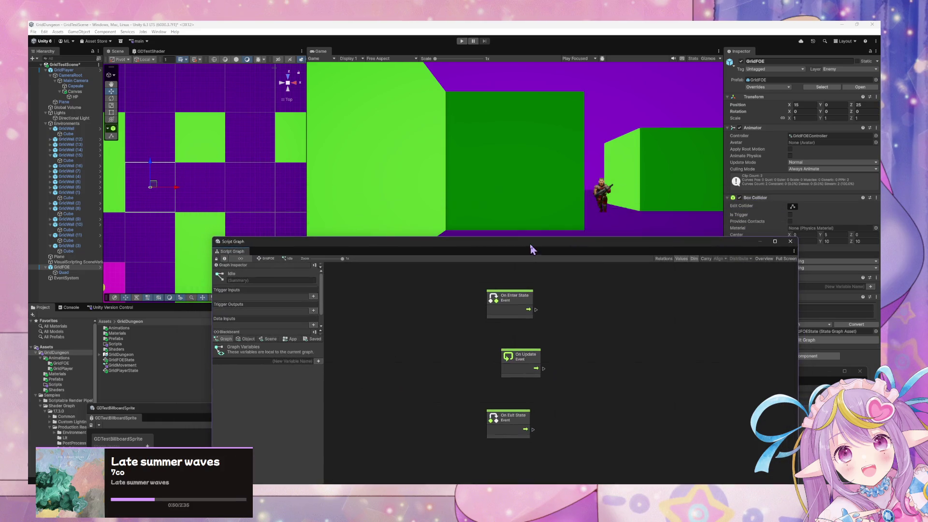
right_click(626, 358)
text(col)
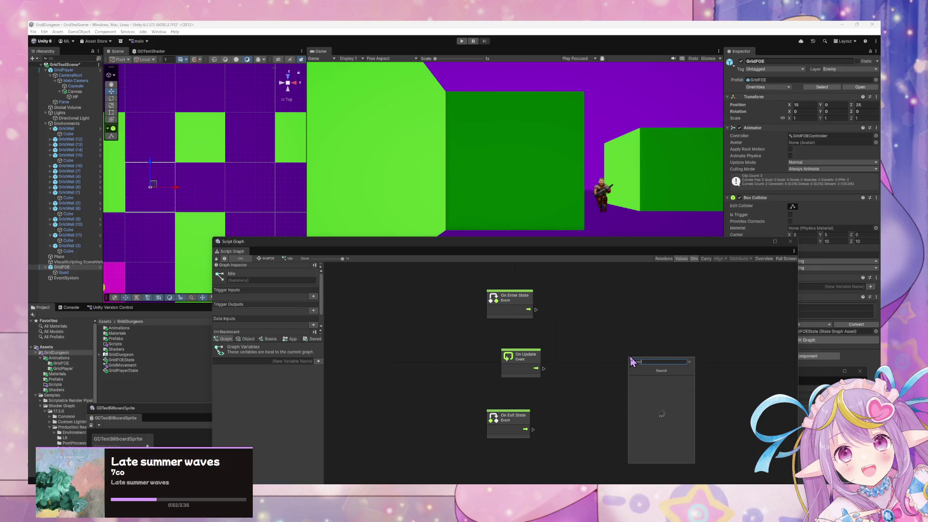
text(li)
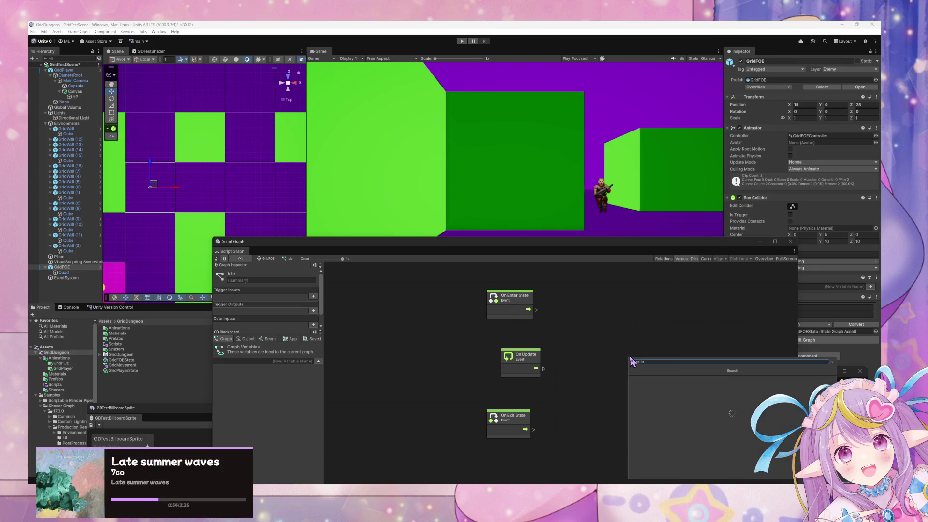
text(der)
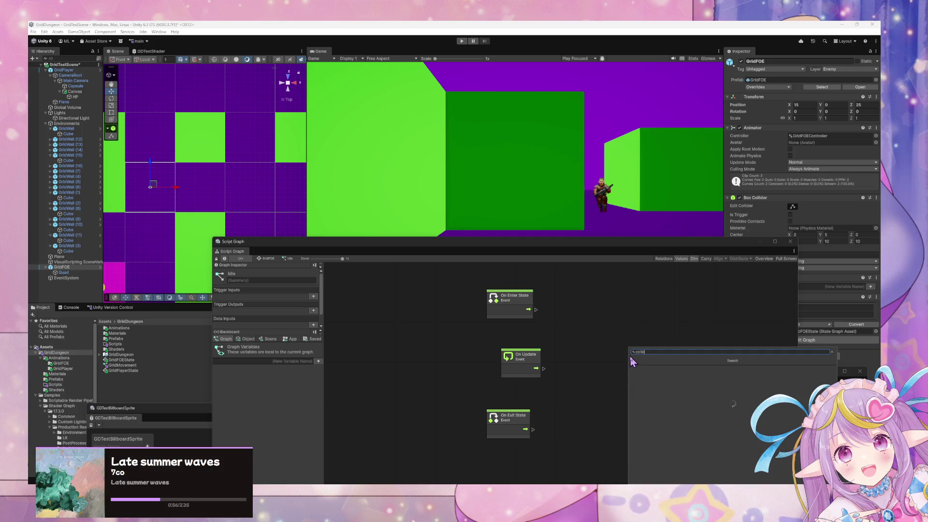
text( enter)
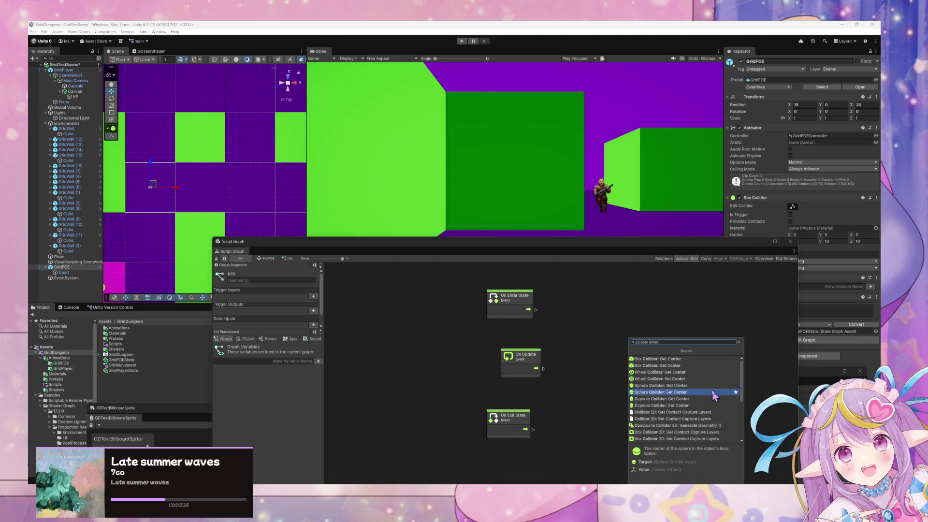
scroll(701, 377, down, 5)
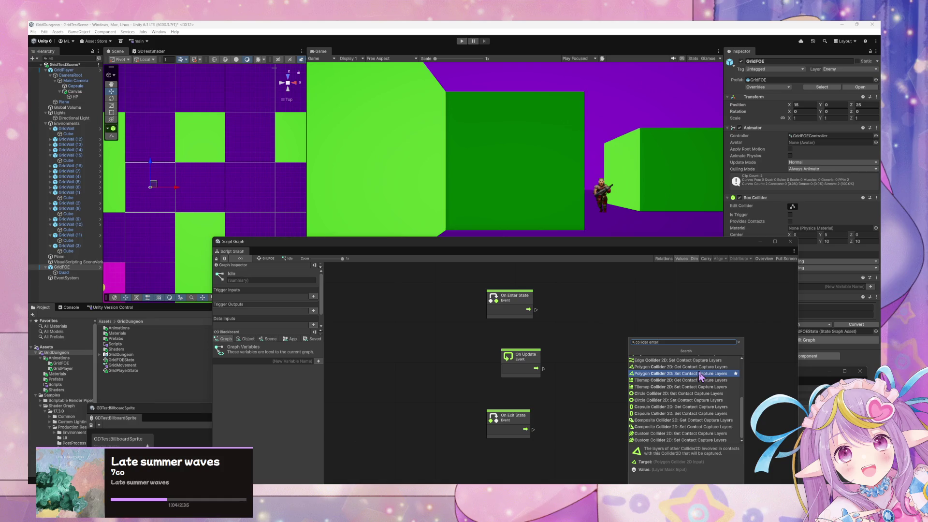
scroll(707, 401, up, 3)
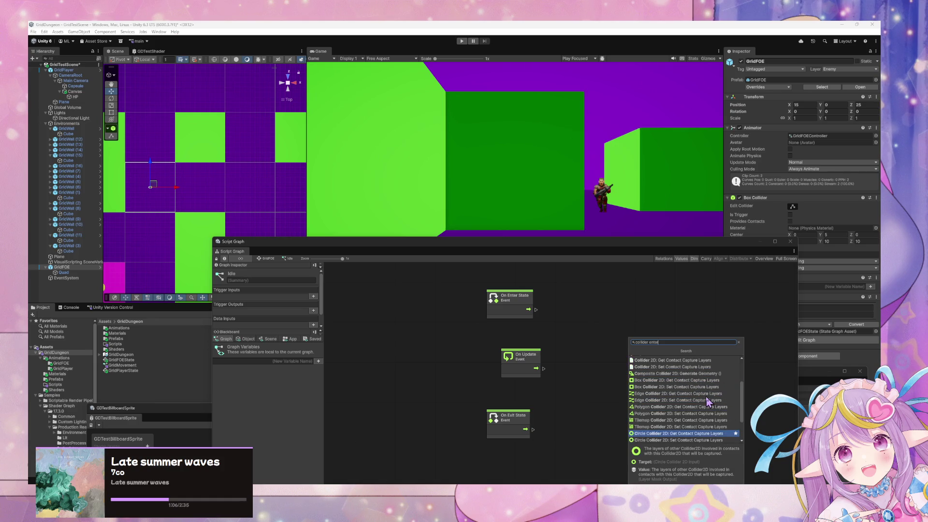
scroll(701, 411, down, 3)
scroll(700, 419, up, 5)
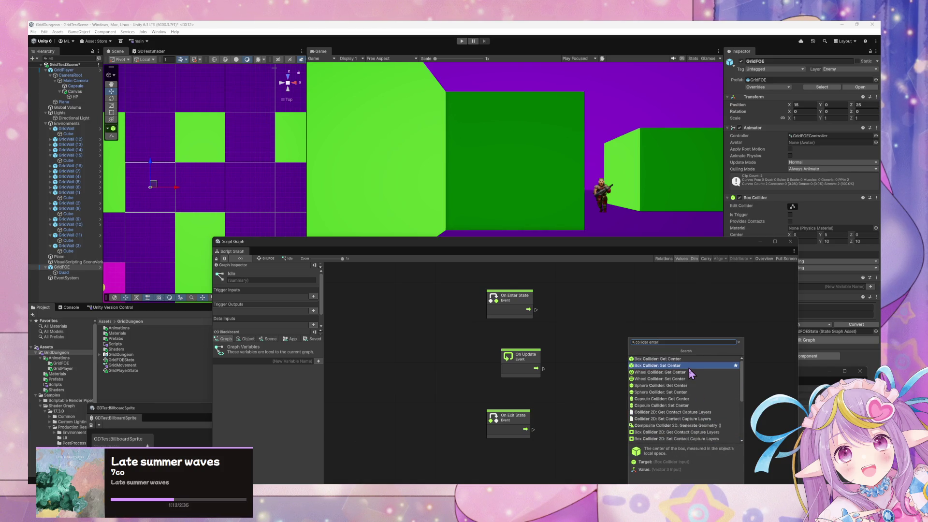
scroll(689, 370, down, 5)
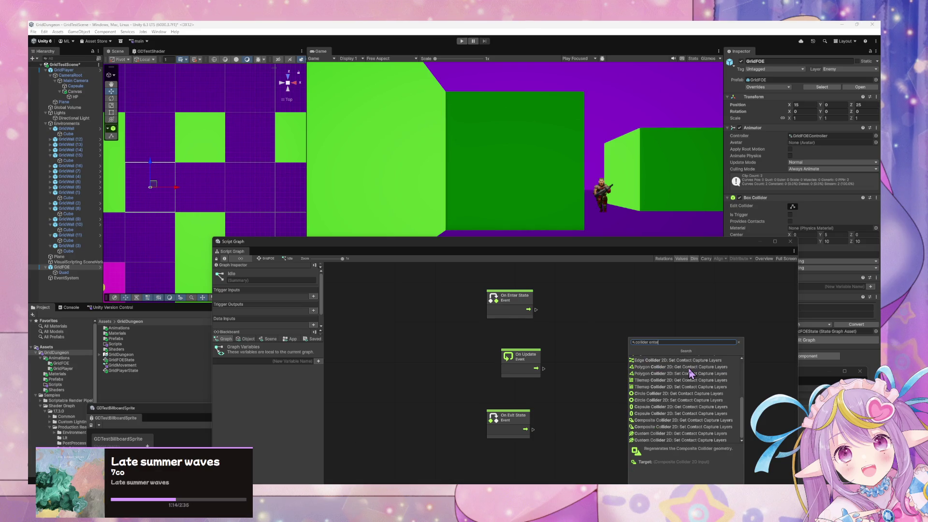
scroll(690, 372, up, 5)
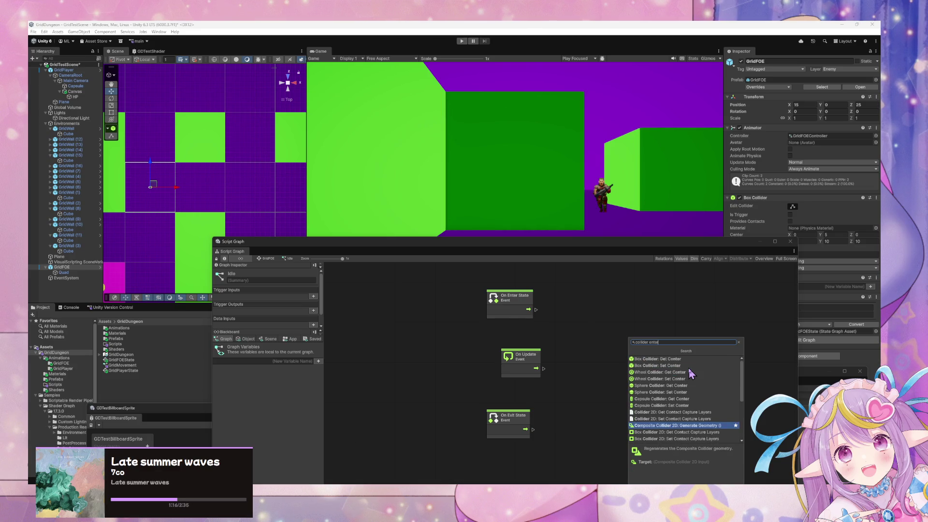
key(BackSpace)
key(BackSpace)
key(BackSpace)
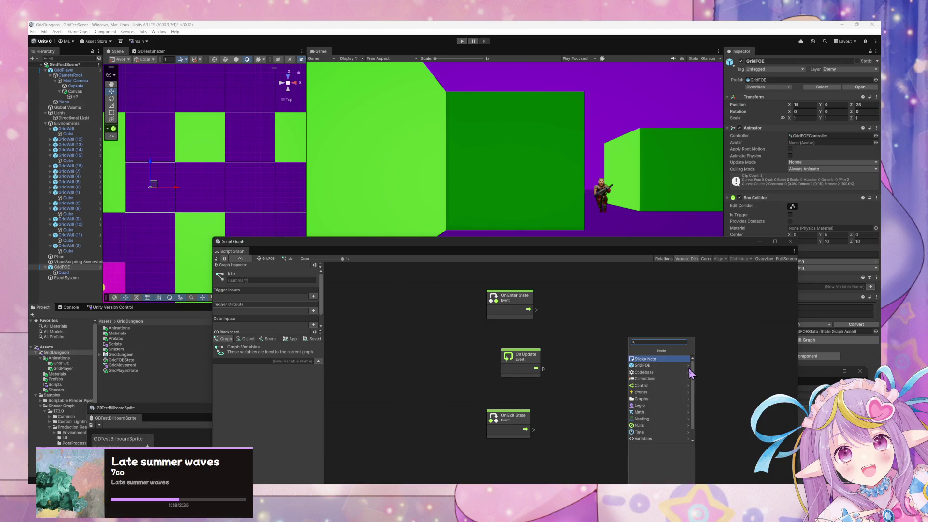
text(on coll)
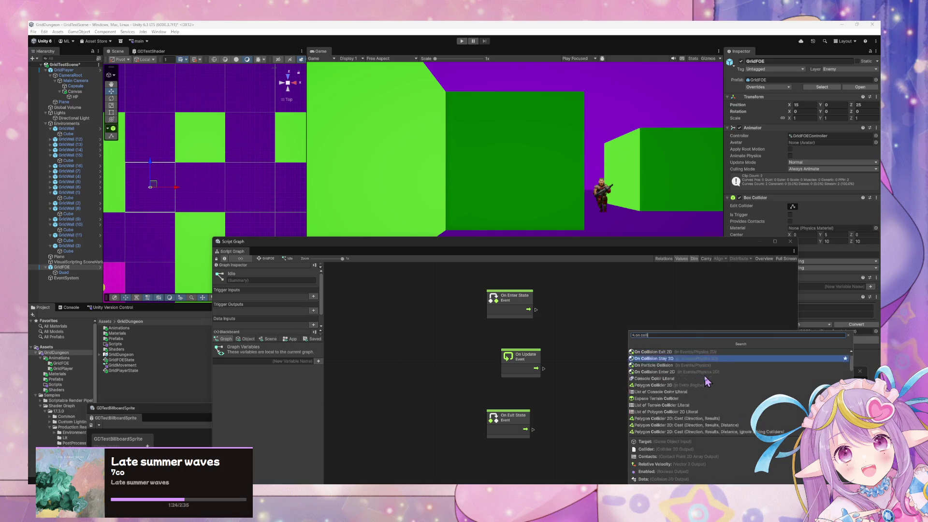
scroll(696, 374, down, 3)
scroll(706, 374, down, 6)
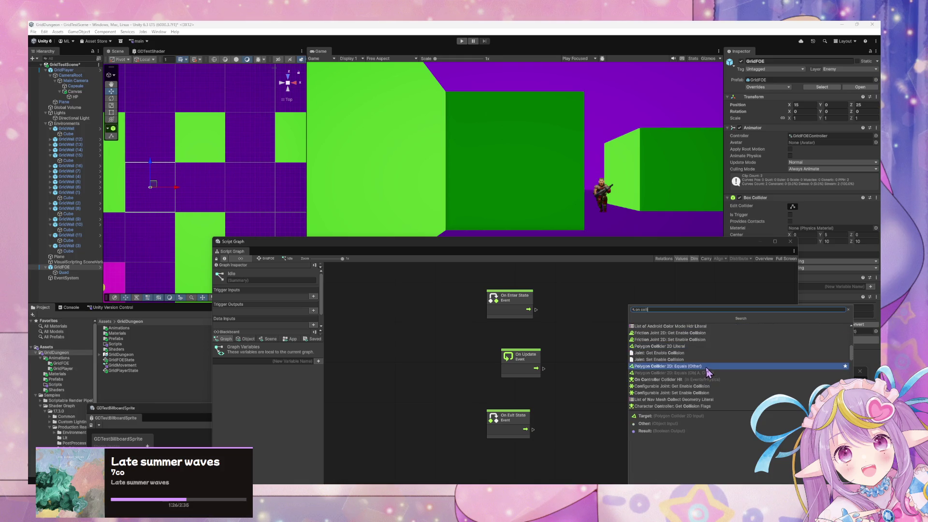
scroll(709, 367, down, 6)
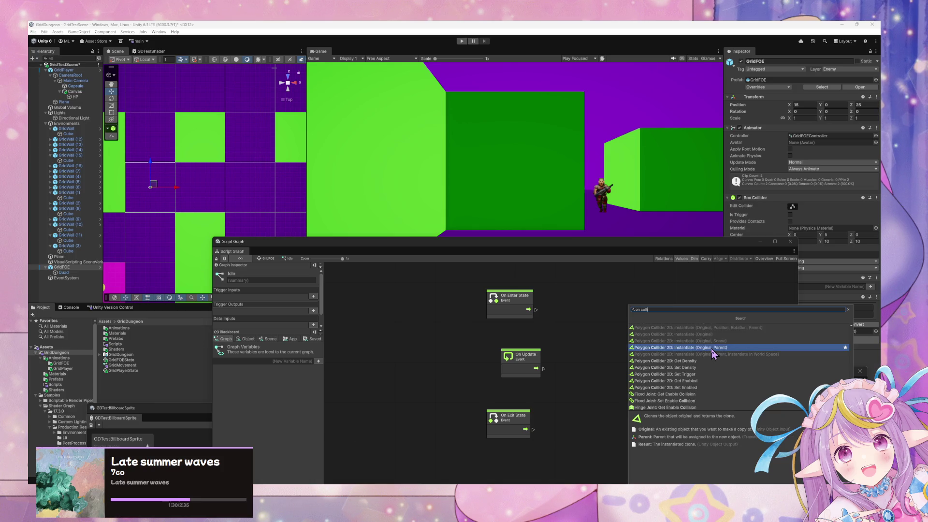
scroll(705, 372, down, 5)
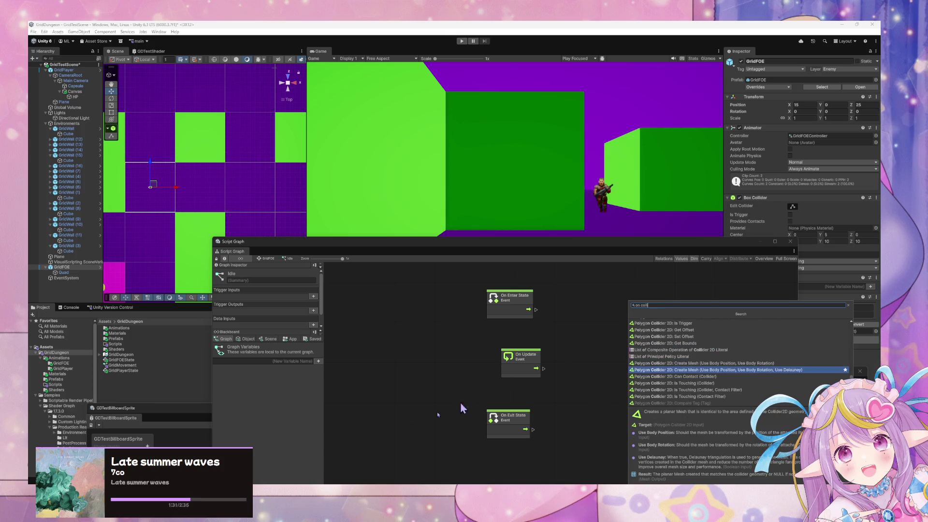
click(411, 482)
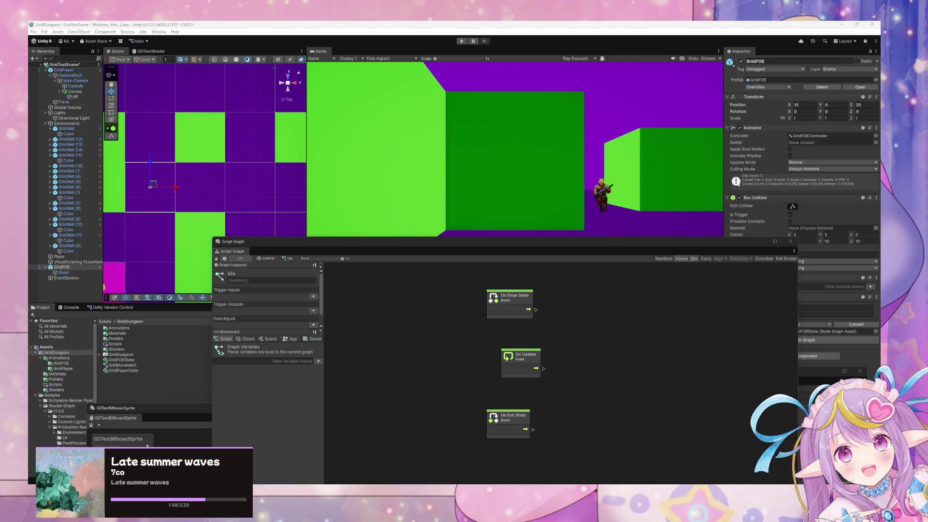
Add an On Trigger Enter event node to the Idle graph
click(434, 356)
key(r)
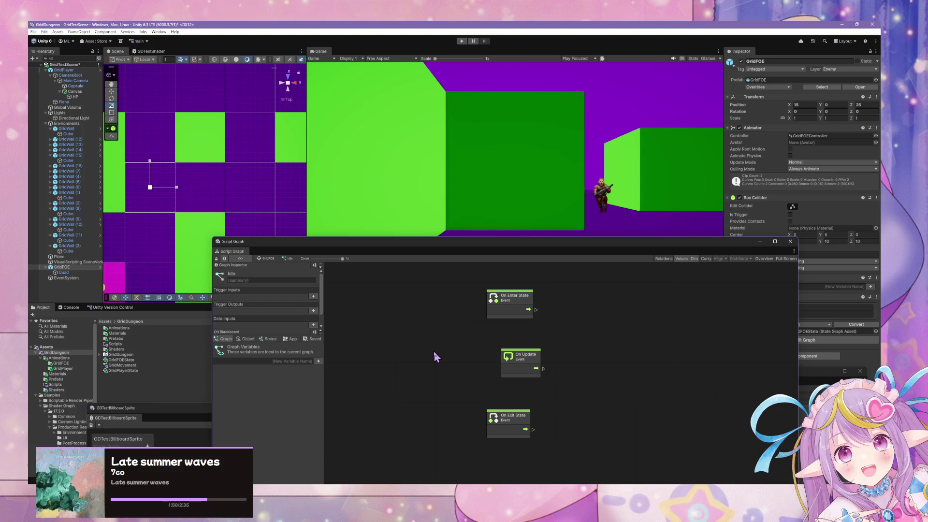
right_click(461, 331)
right_click(442, 338)
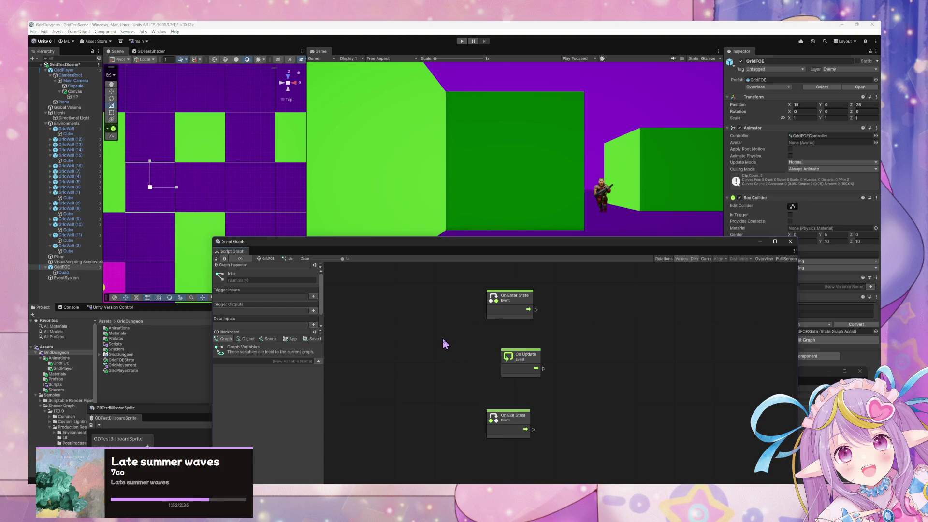
text(trigger enter)
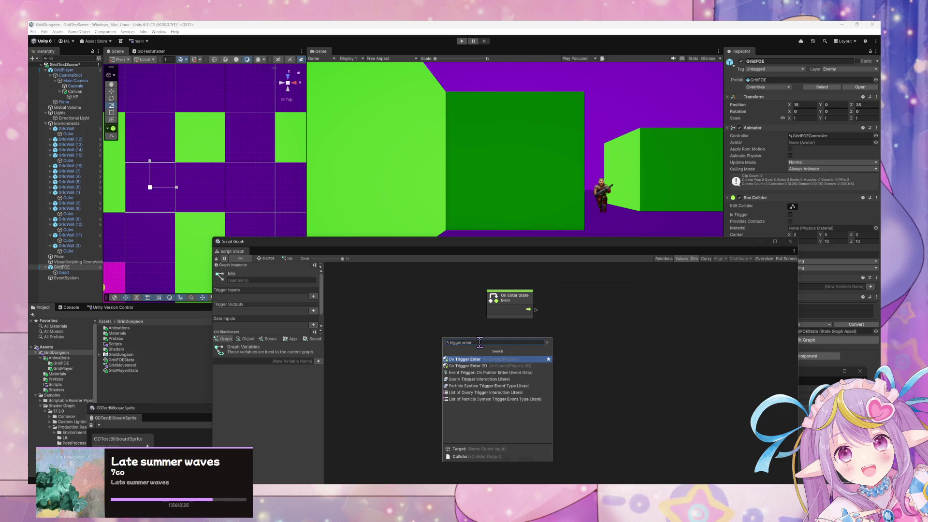
key(Return)
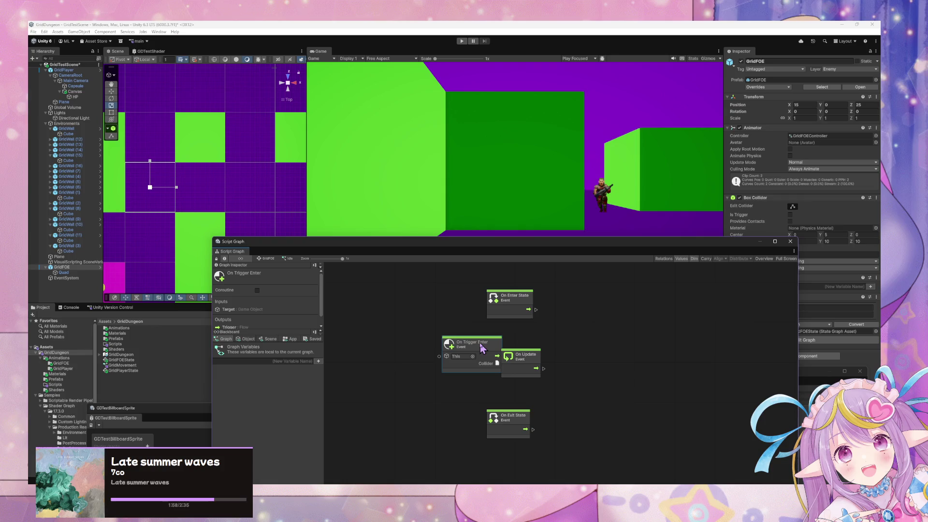
drag(482, 348, 582, 333)
Delete the On Update, On Exit State and On Enter State nodes, keeping On Trigger Enter
drag(523, 357, 508, 362)
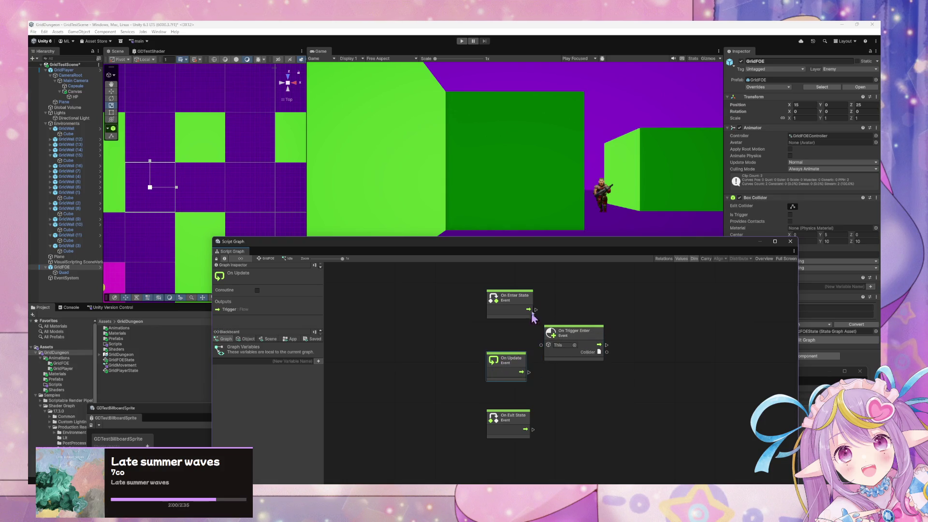
click(512, 297)
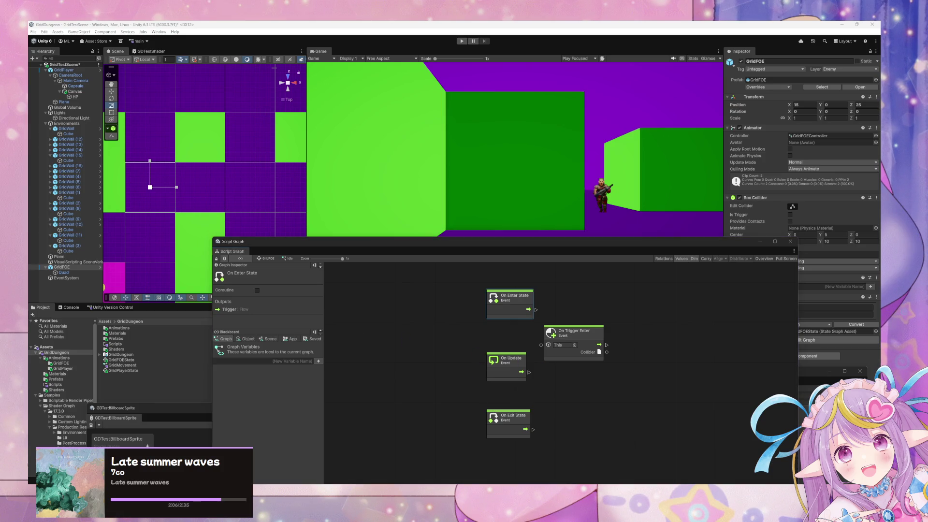
click(442, 400)
drag(555, 329, 547, 341)
click(485, 356)
drag(485, 357, 477, 357)
key(Delete)
click(516, 414)
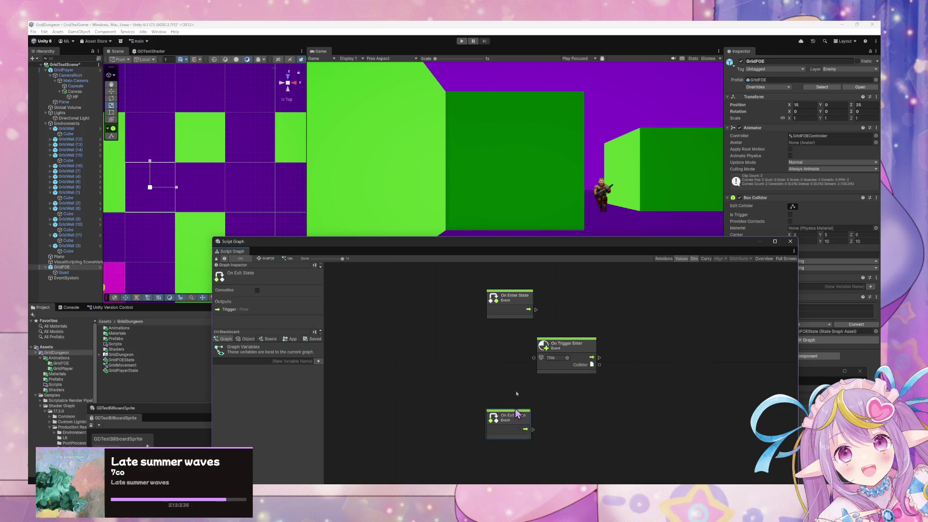
key(Delete)
click(510, 296)
key(Delete)
mouse_move(553, 362)
mouse_down()
mouse_move(475, 375)
mouse_move(548, 399)
mouse_up()
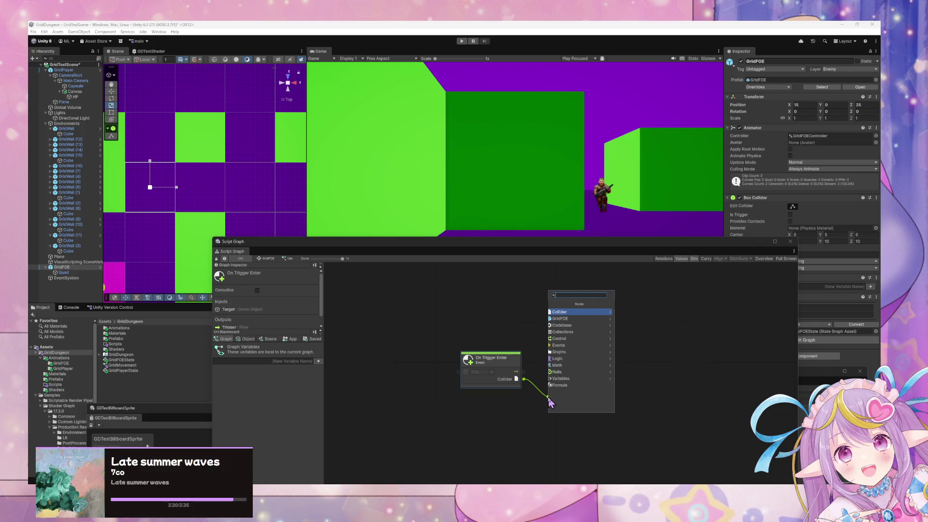
key(Right)
key(Down)
key(Down)
key(Down)
key(Down)
key(Down)
key(Down)
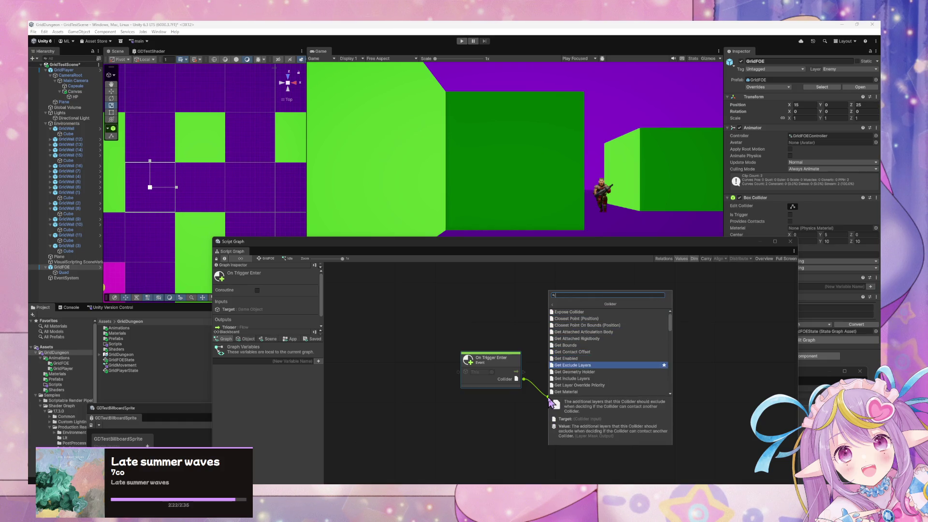
key(Down)
key(Down)
key(Down)
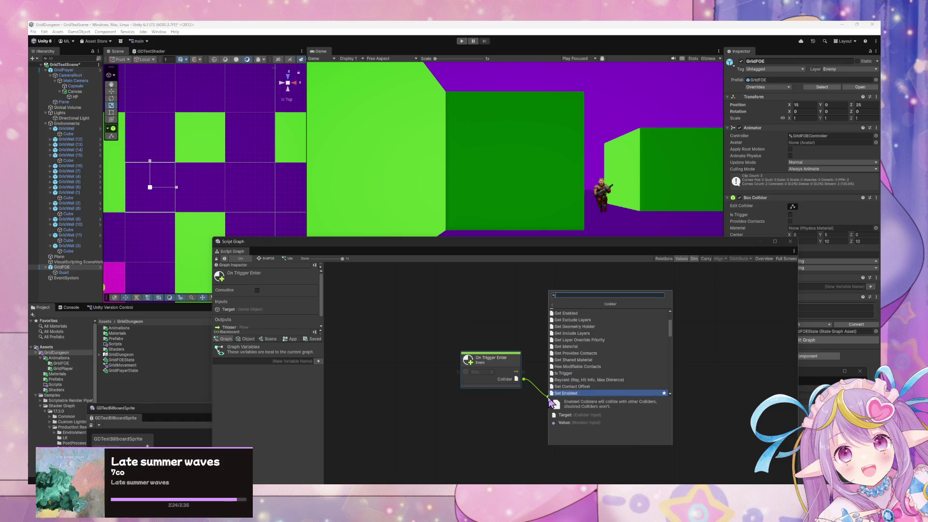
key(Up)
key(Up)
key(Up)
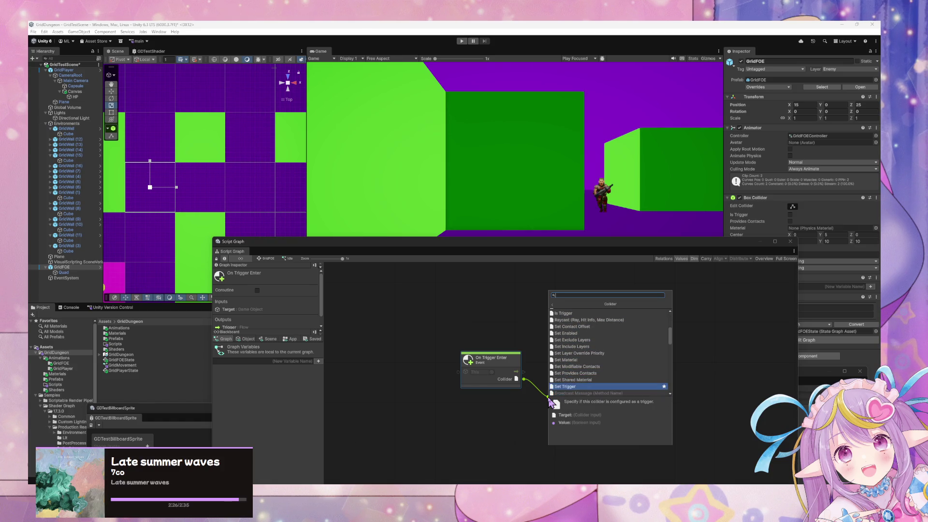
key(Down)
key(Down)
key(Down)
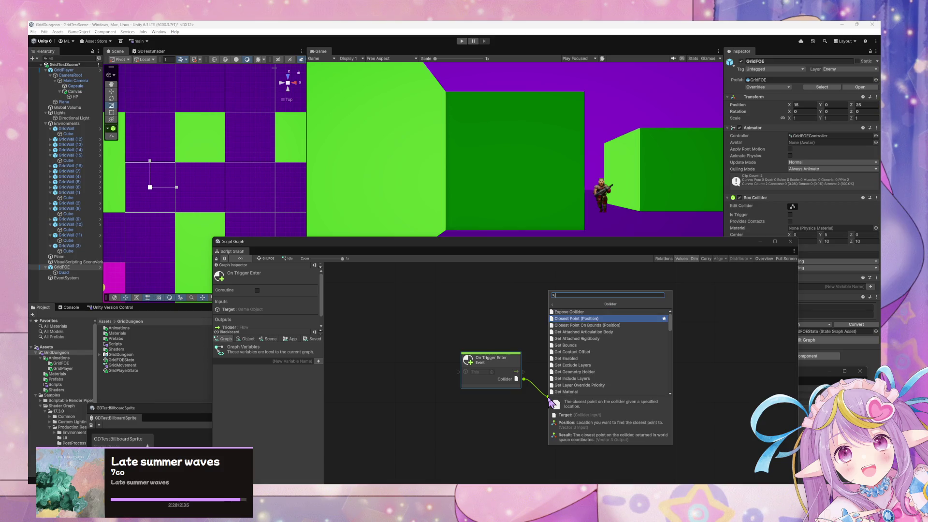
key(Down)
key(Down)
key(Down)
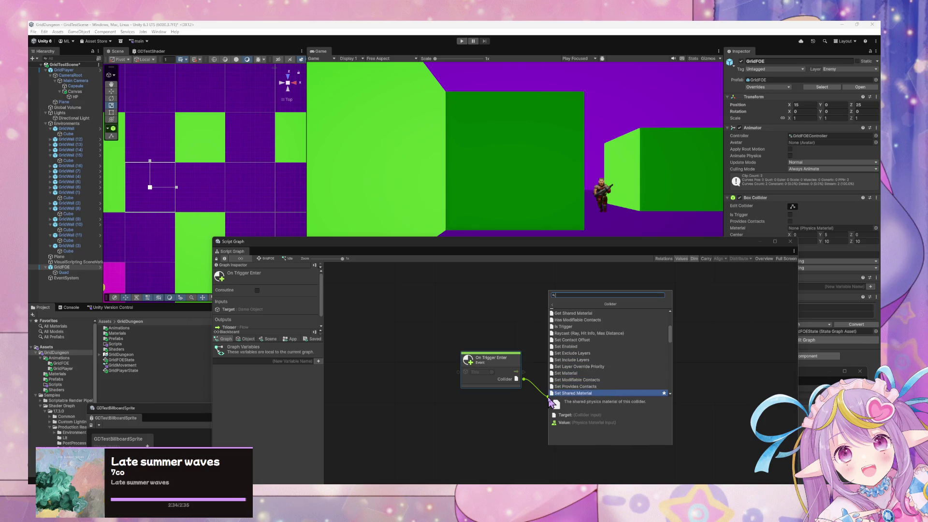
key(Down)
key(Down)
key(Down)
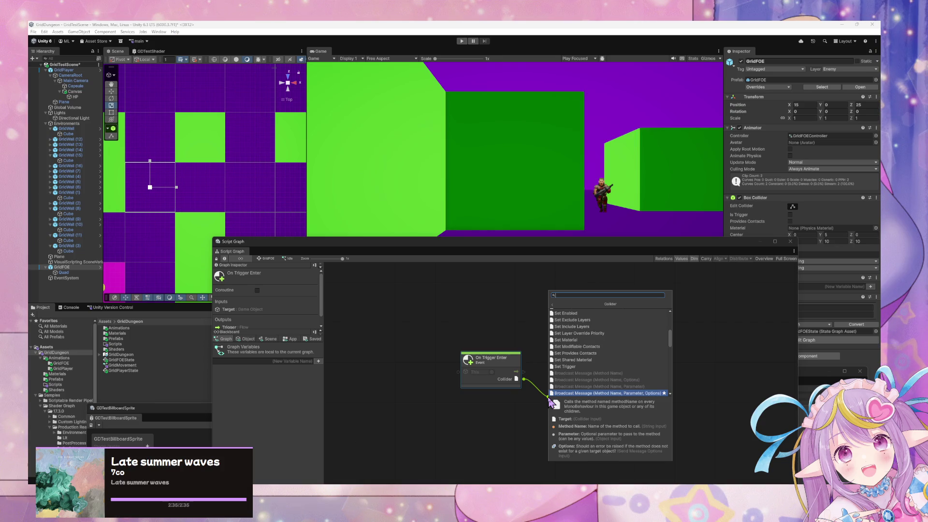
key(Down)
key(Down)
key(Down)
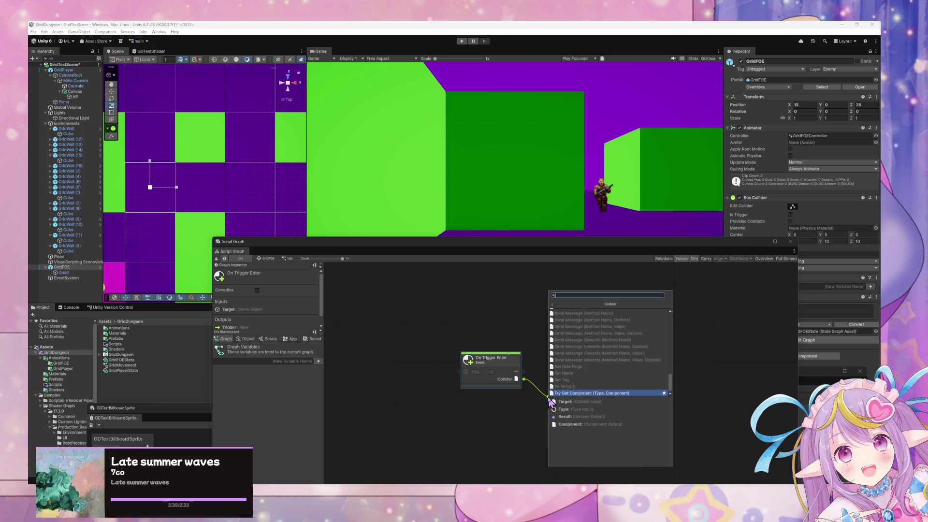
key(Up)
key(Up)
key(Up)
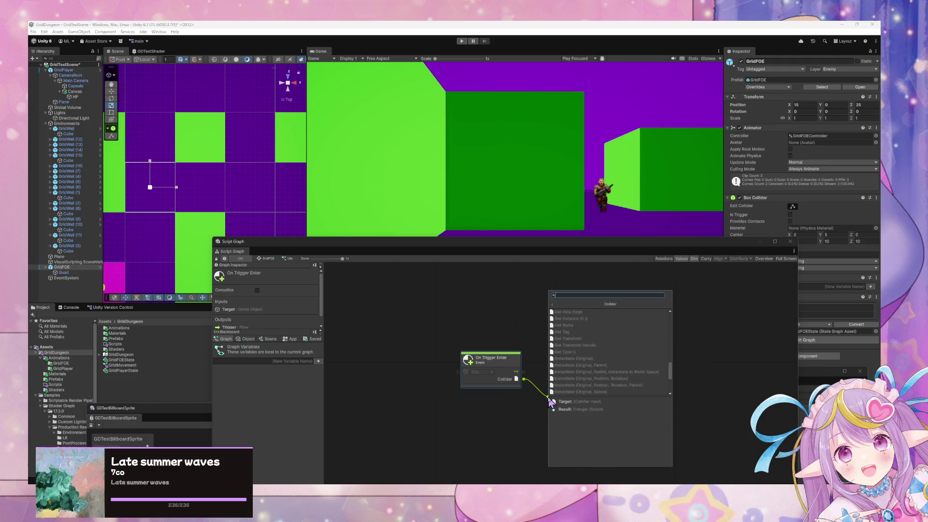
key(Up)
key(Up)
key(Up)
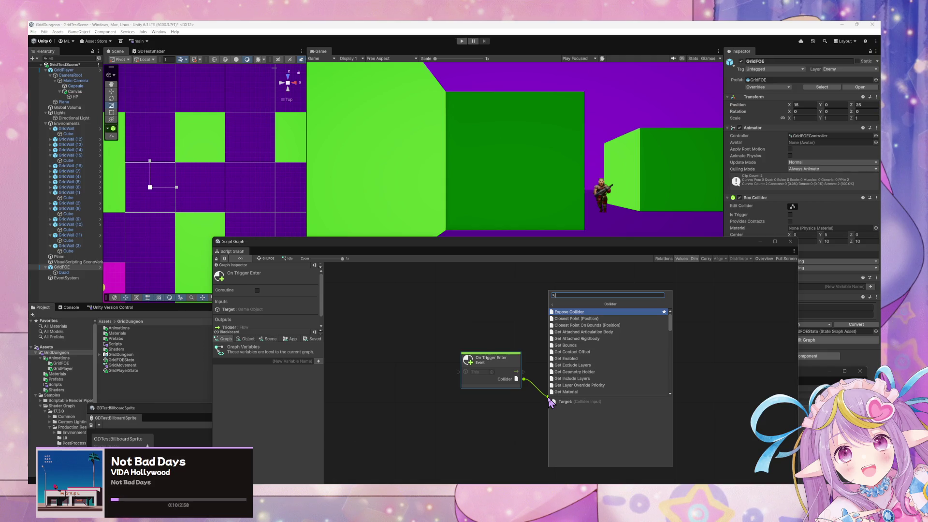
key(Escape)
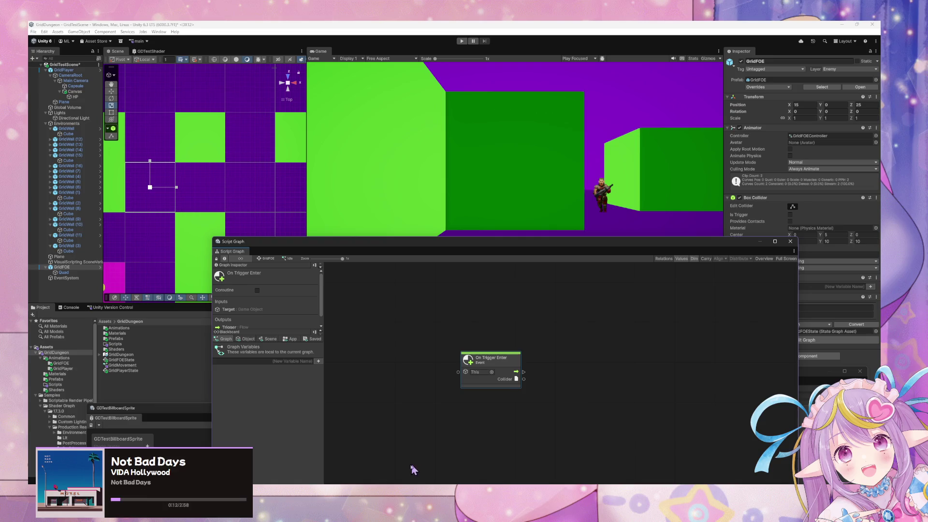
Add a Character Controller to GridFOE via the 'charact' search and expand its Layer Overrides
click(177, 438)
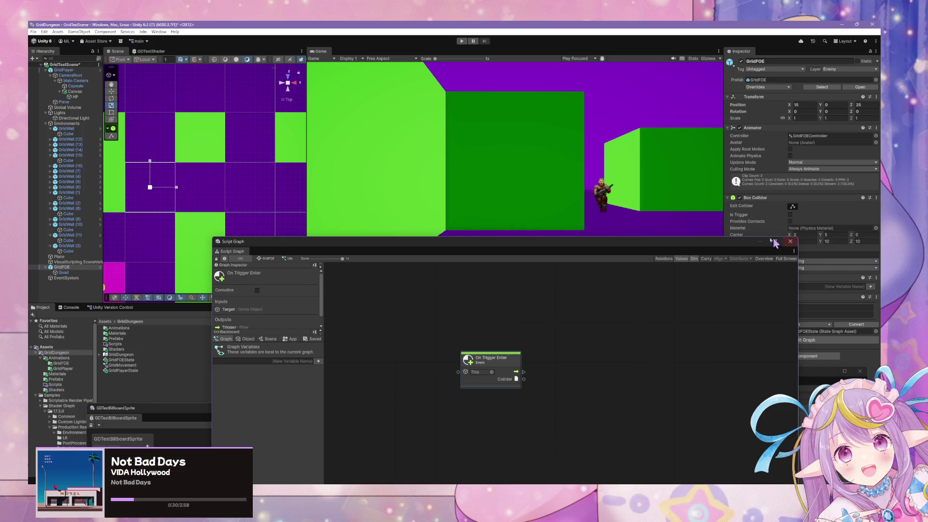
drag(724, 246, 552, 222)
click(801, 356)
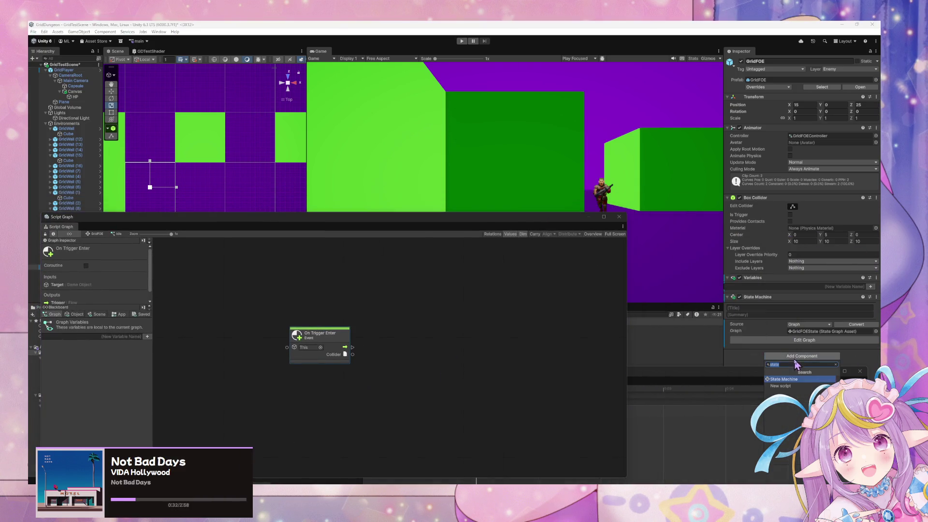
text(charact)
click(797, 379)
drag(774, 379, 569, 401)
click(734, 408)
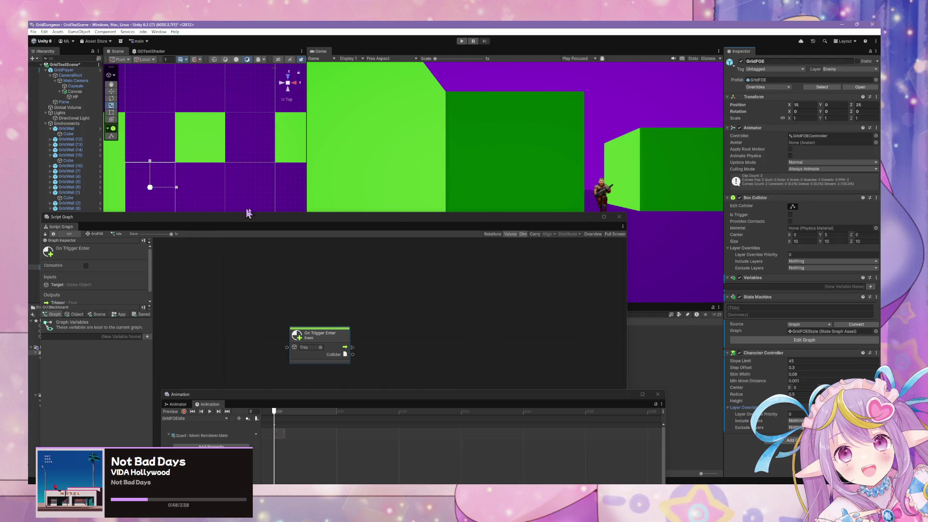
drag(238, 222, 261, 50)
mouse_move(286, 87)
mouse_down()
mouse_move(107, 108)
mouse_move(271, 116)
mouse_move(145, 131)
mouse_move(203, 145)
mouse_move(827, 141)
mouse_move(690, 106)
mouse_move(290, 193)
mouse_move(306, 275)
mouse_up()
click(876, 354)
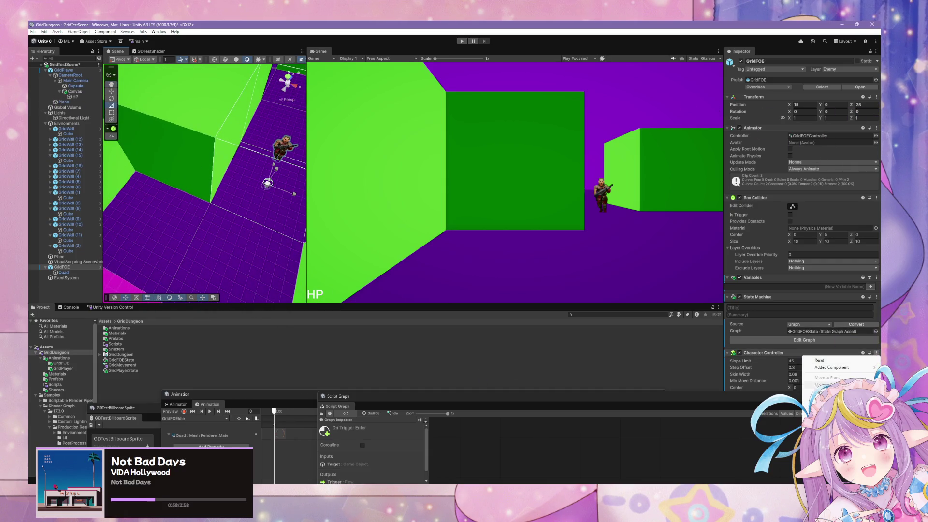
Remove GridFOE's Character Controller and apply all overrides to the GridFOE prefab
click(822, 392)
click(769, 87)
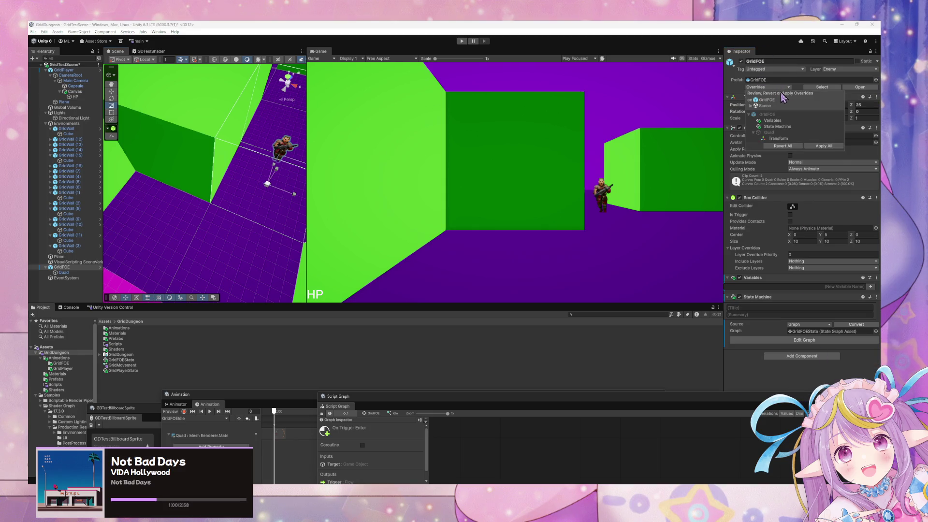
click(832, 146)
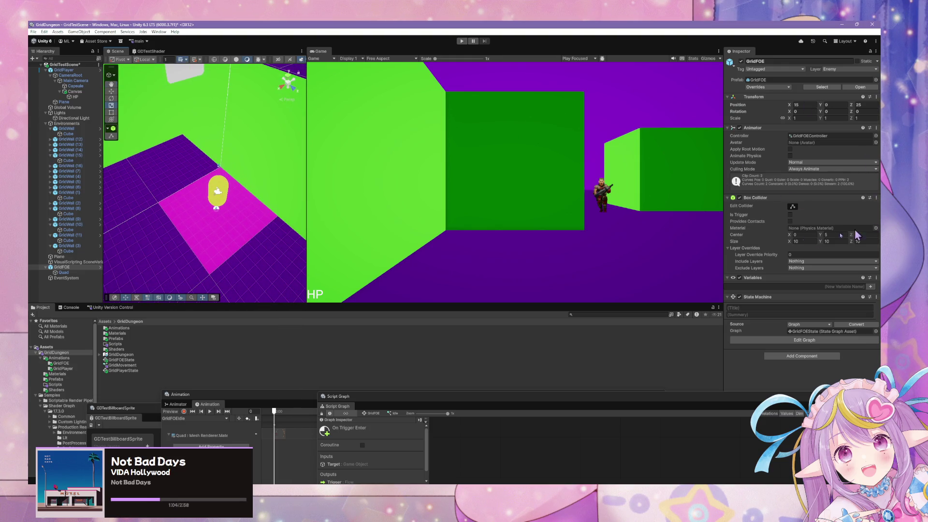
Add a Character Controller to GridPlayer, then remove it again
click(63, 70)
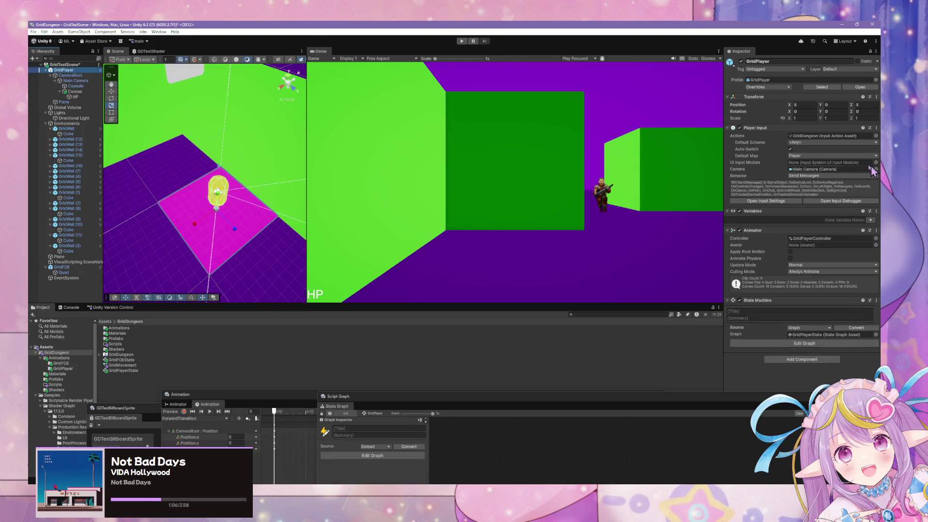
click(807, 360)
click(803, 387)
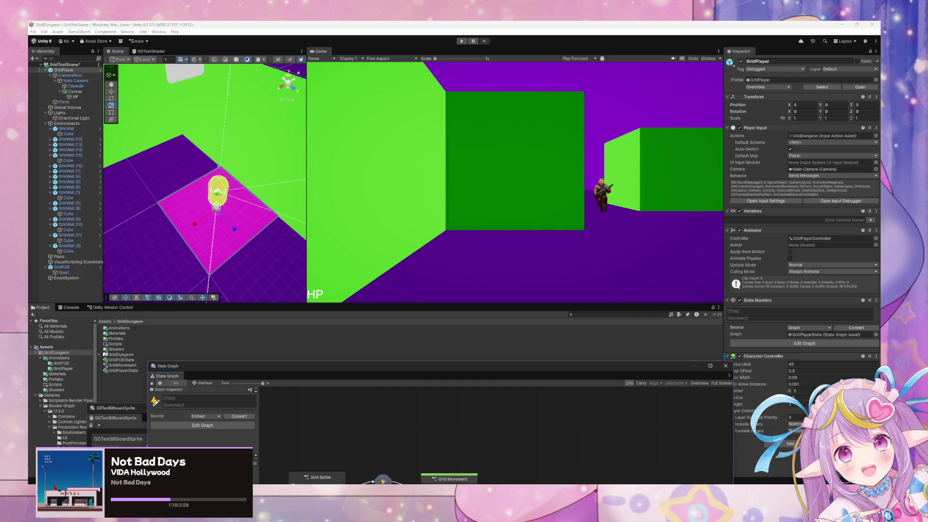
click(876, 356)
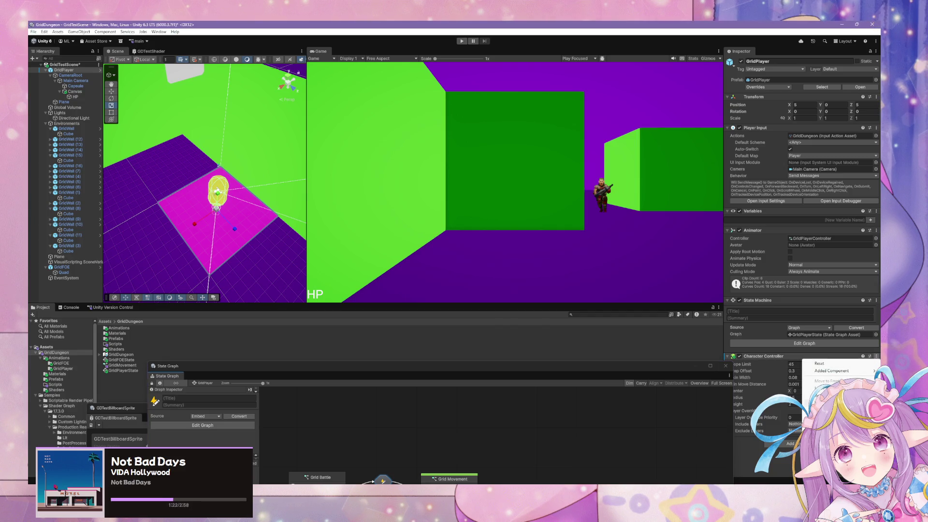
click(816, 395)
Add a Rigidbody to GridPlayer, inspect its layer overrides and constraints, and review prefab overrides
click(812, 359)
text(rig)
key(Return)
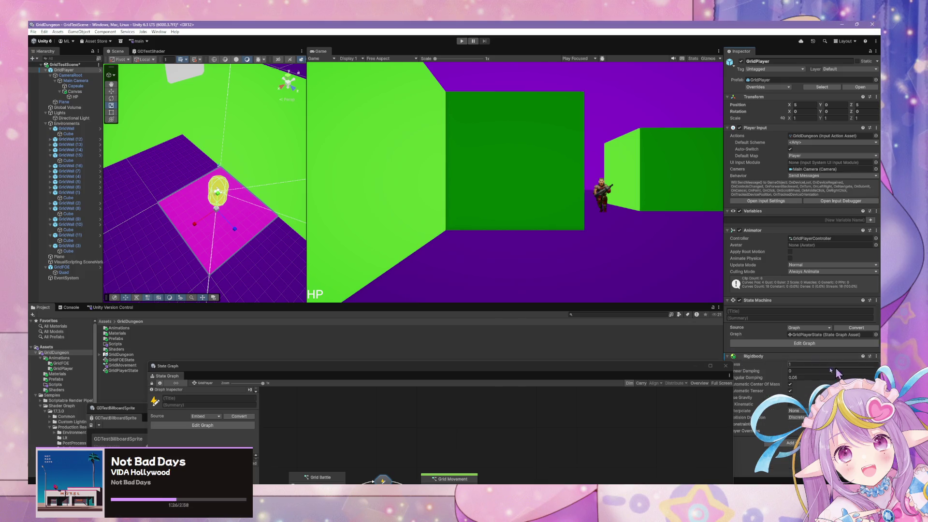
drag(654, 364, 640, 365)
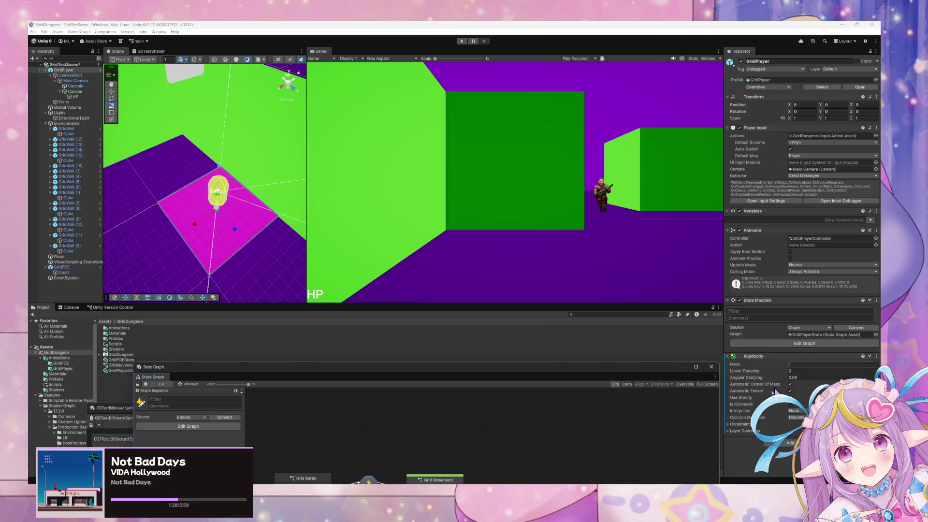
click(731, 431)
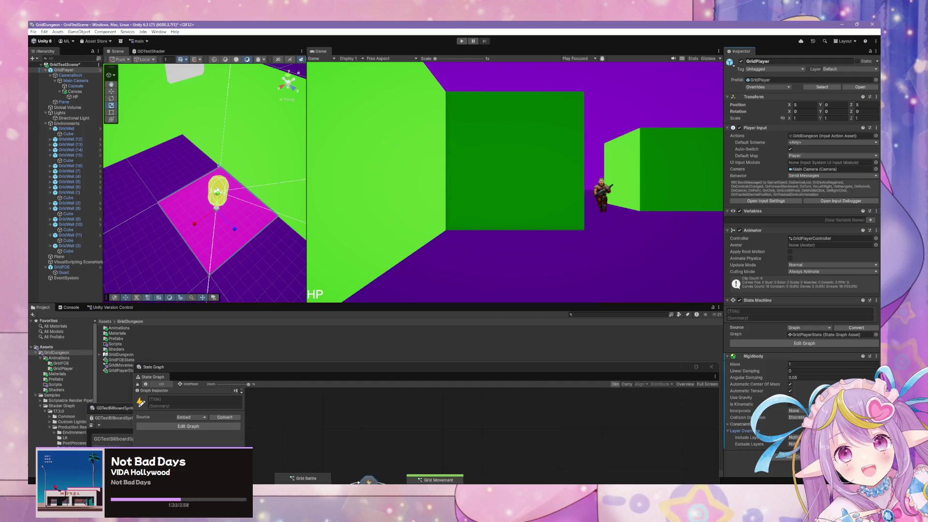
click(794, 437)
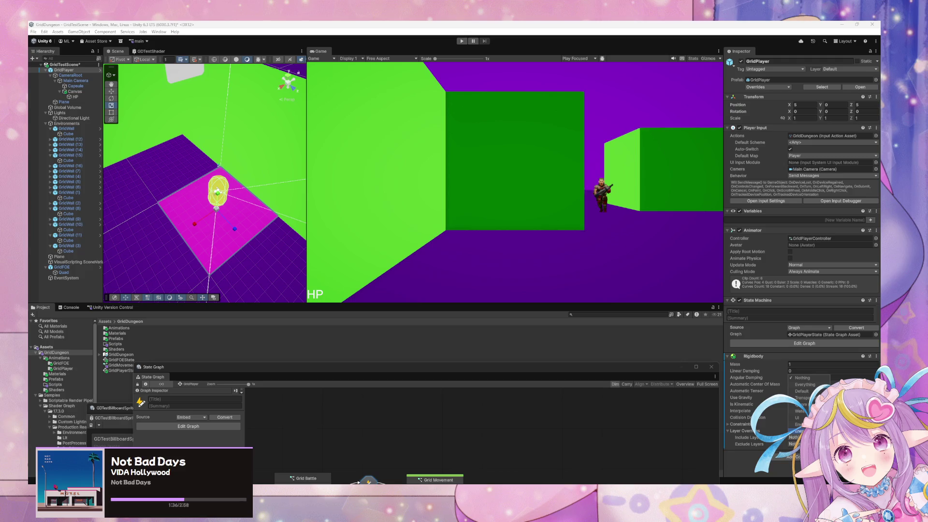
click(733, 431)
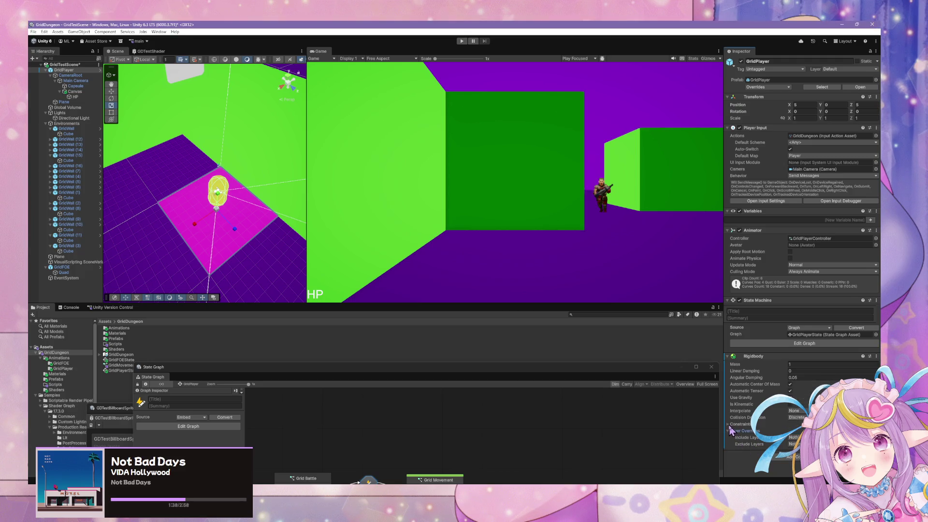
click(729, 425)
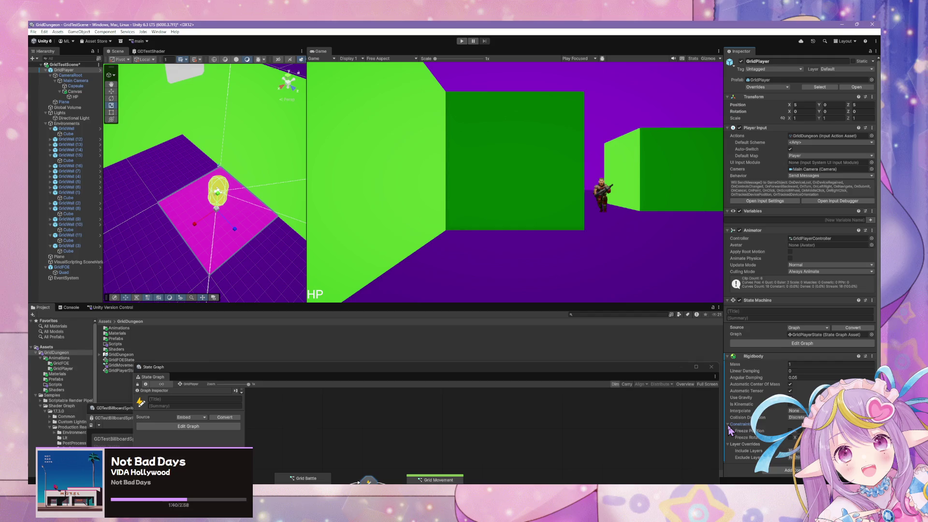
click(729, 425)
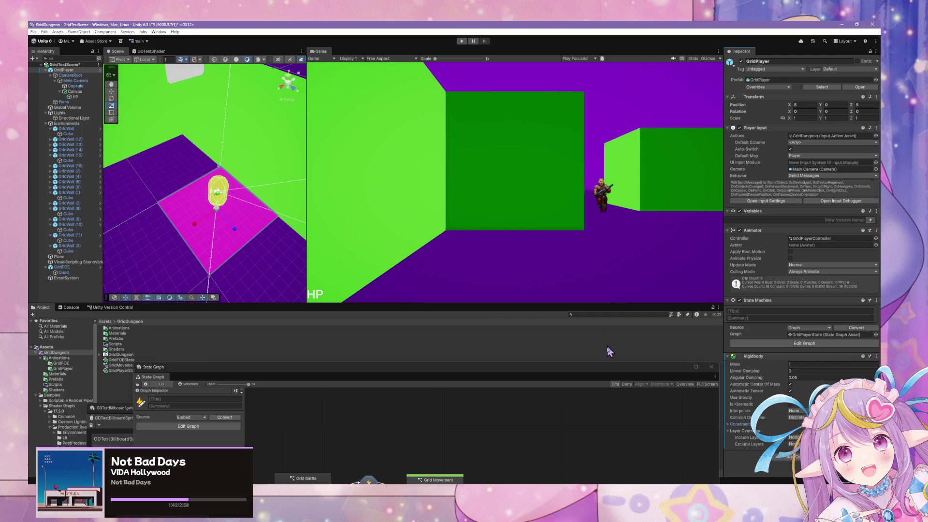
mouse_move(598, 369)
mouse_down()
mouse_move(524, 265)
mouse_move(595, 290)
mouse_move(592, 392)
mouse_move(560, 180)
mouse_move(539, 209)
mouse_move(630, 351)
mouse_move(615, 380)
mouse_up()
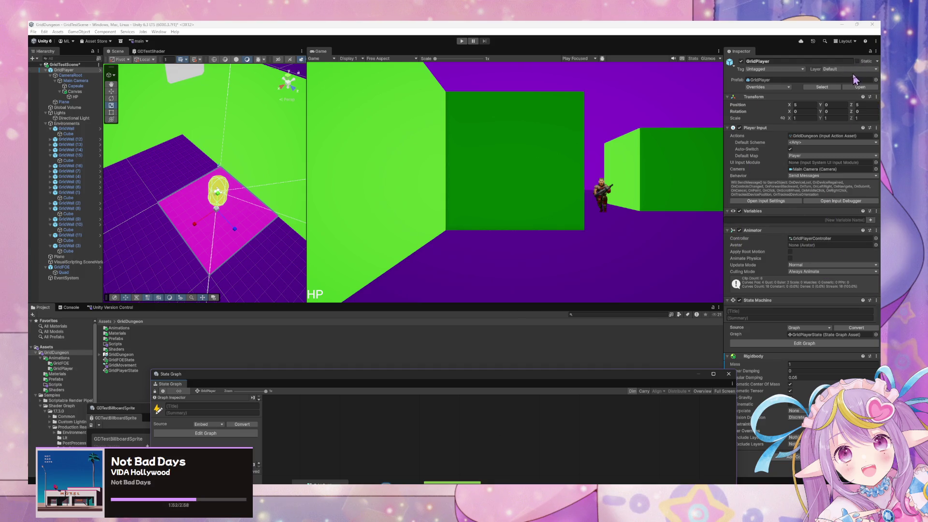
click(774, 87)
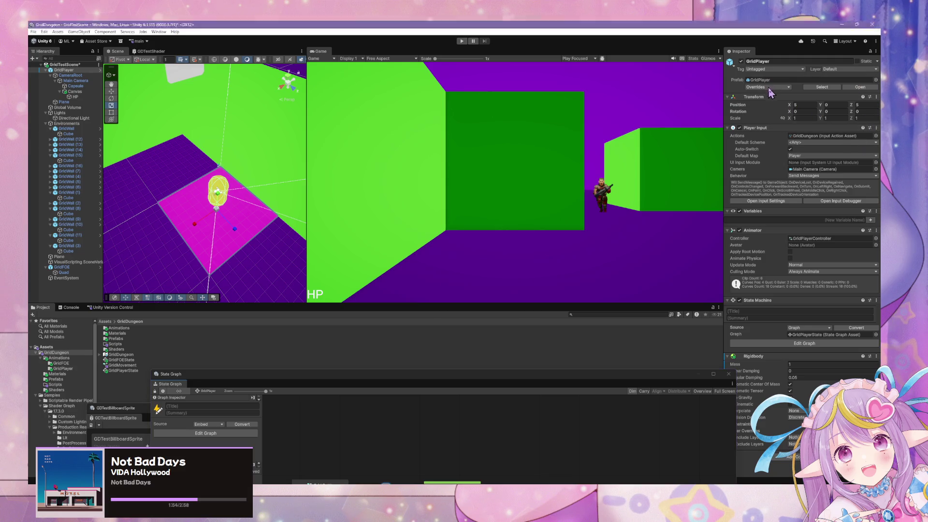
Apply GridPlayer's prefab overrides and reopen the GridFOEState graph's Idle state
click(826, 146)
mouse_move(549, 385)
mouse_down()
mouse_move(557, 321)
mouse_move(594, 210)
mouse_move(598, 333)
mouse_move(692, 199)
mouse_move(768, 267)
mouse_up()
click(135, 414)
drag(190, 413, 284, 382)
mouse_move(478, 254)
mouse_down()
mouse_move(472, 265)
mouse_move(103, 232)
mouse_move(155, 186)
mouse_move(114, 189)
mouse_move(420, 356)
mouse_move(340, 299)
mouse_move(397, 260)
mouse_move(375, 249)
mouse_move(381, 245)
mouse_up()
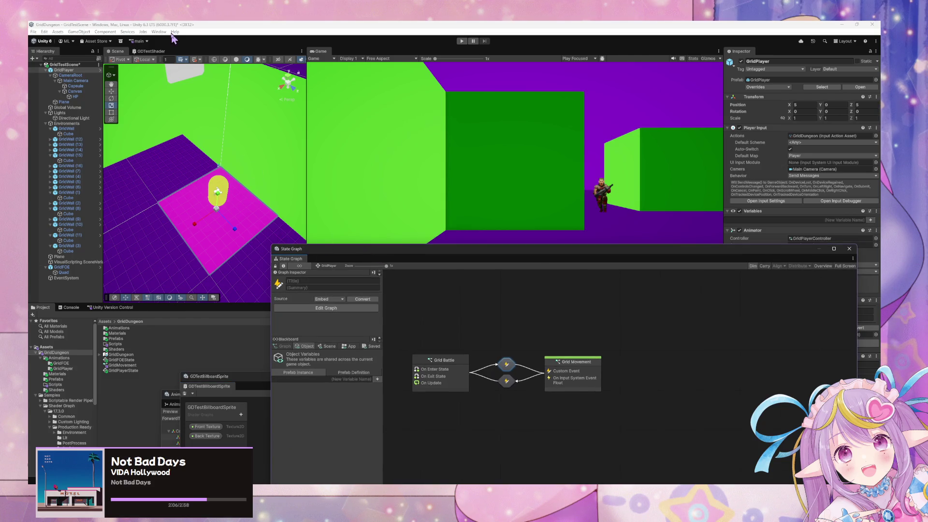
click(234, 385)
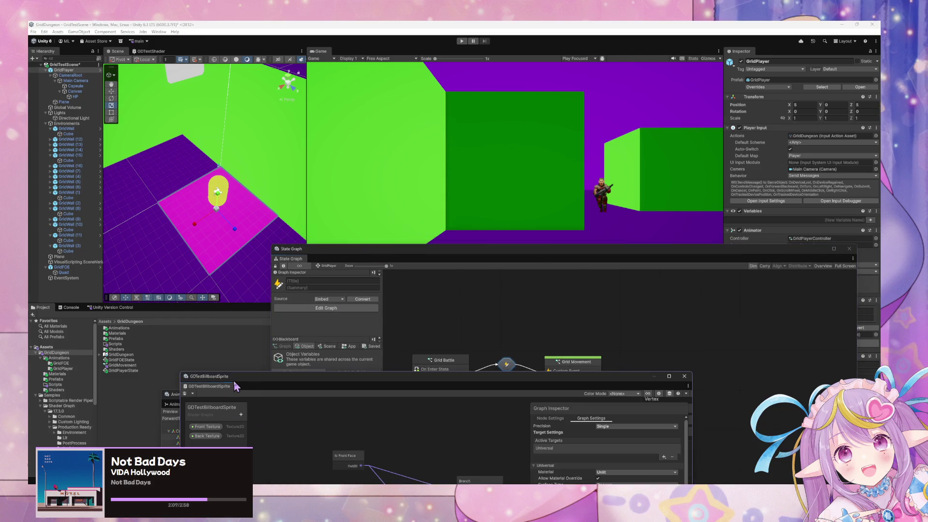
double_click(121, 360)
double_click(512, 314)
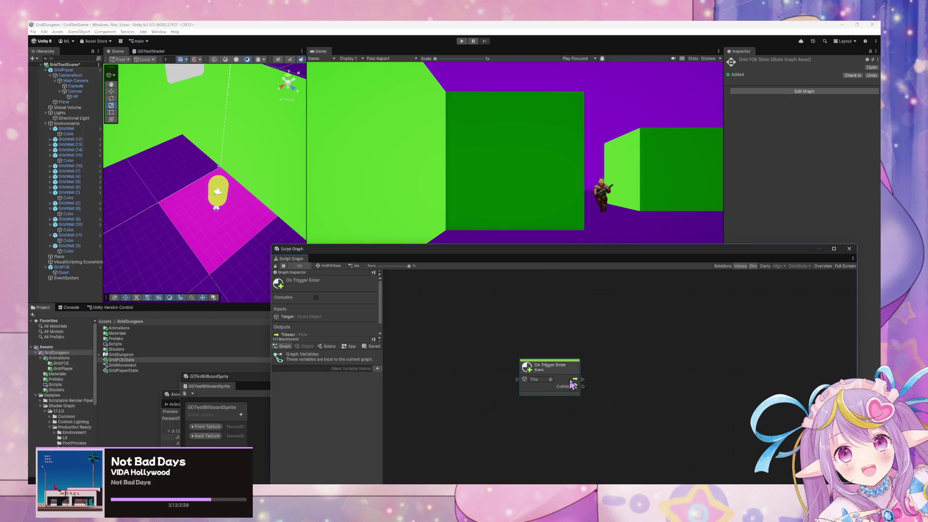
Undo an accidental deletion of On Trigger Enter and probe its Collider and flow outputs
drag(506, 326, 589, 483)
key(Delete)
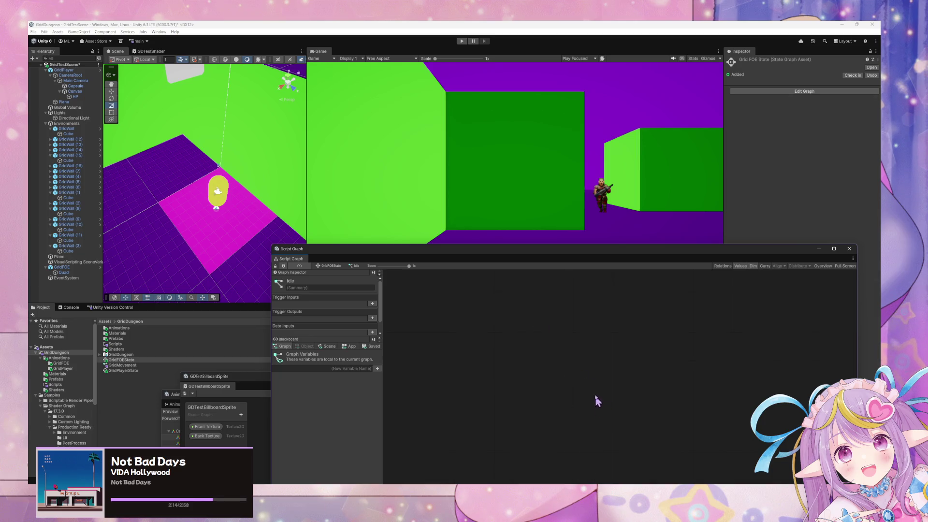
drag(566, 249, 500, 153)
key(ctrl+z)
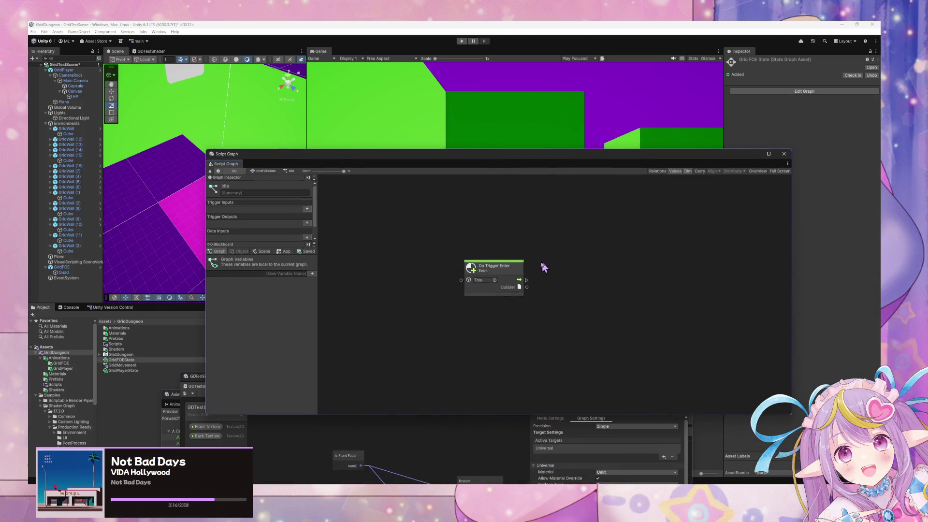
drag(514, 305, 553, 323)
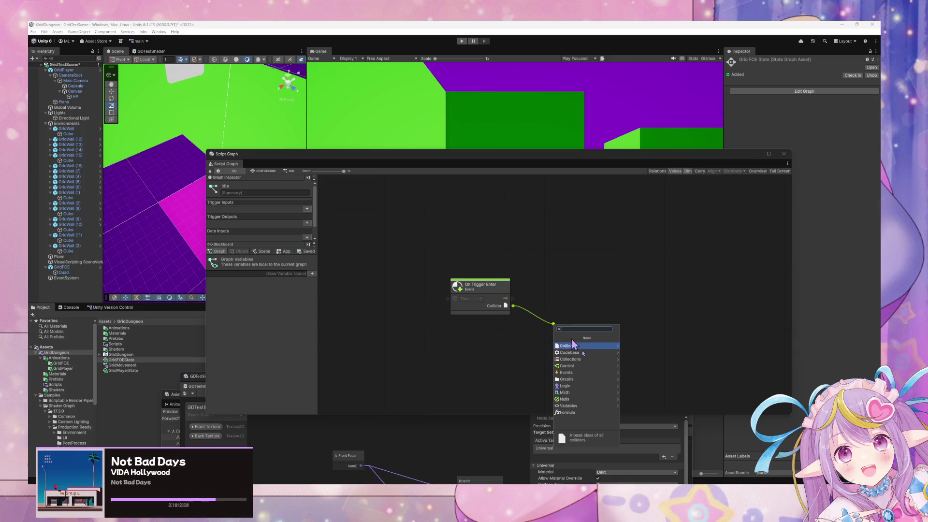
click(520, 344)
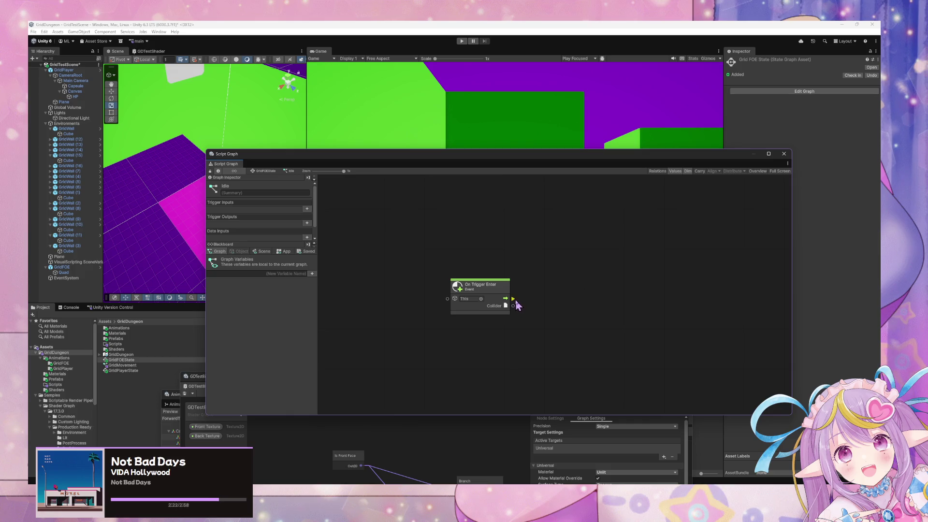
drag(513, 299, 554, 309)
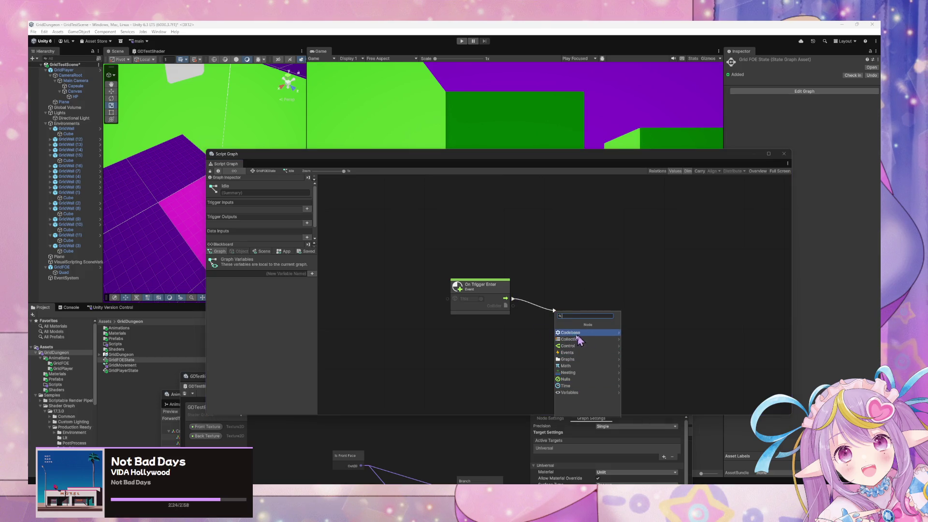
key(Escape)
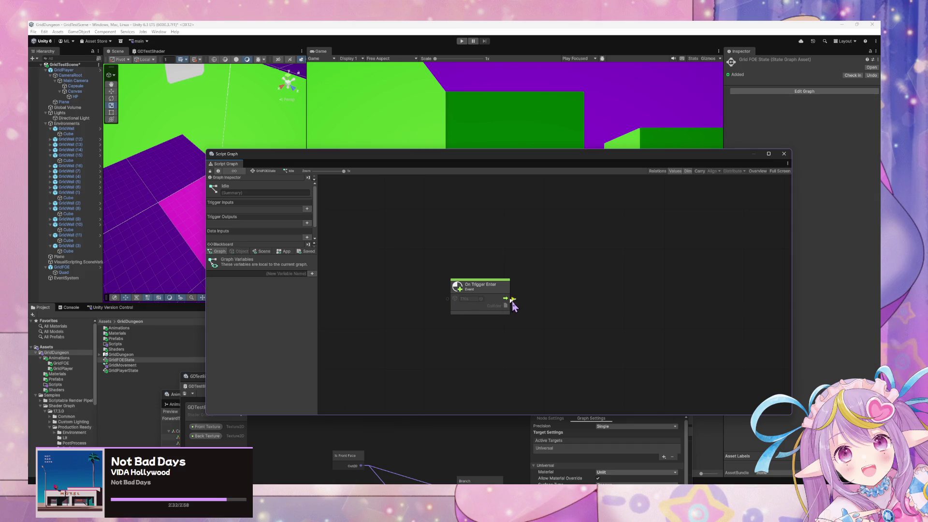
Wire On Trigger Enter into a Debug Log whose Message is a String Literal 'ENTERED'
drag(512, 300, 568, 298)
text(Set)
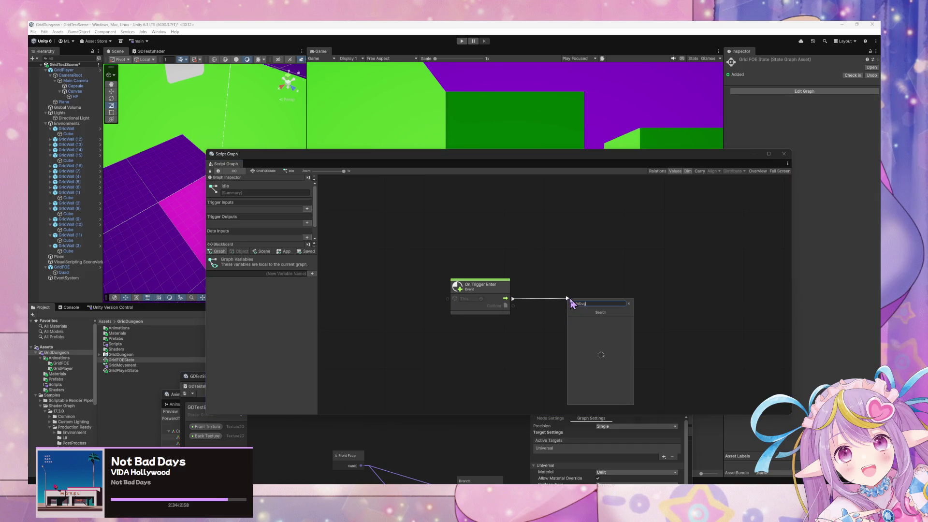
key(Down)
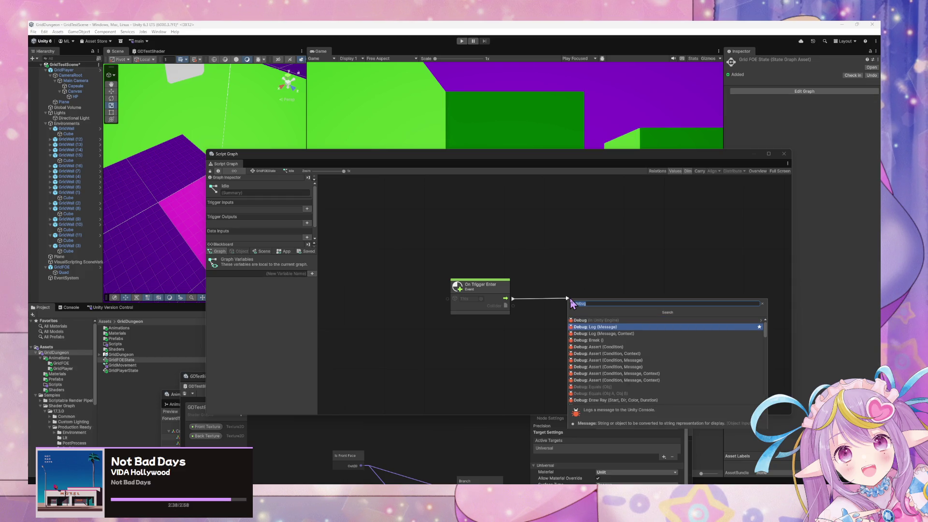
key(Return)
right_click(549, 332)
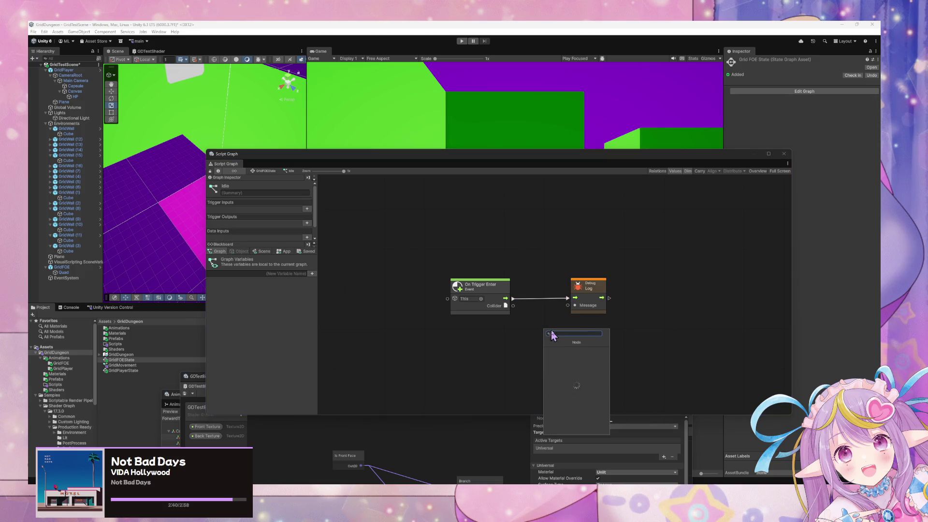
text(string lit)
click(563, 352)
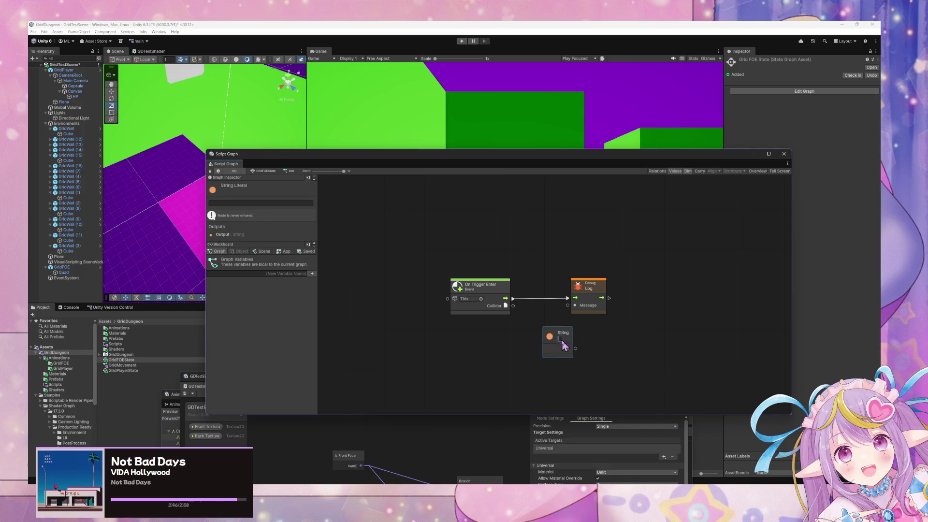
text(ENTERED)
mouse_move(574, 348)
mouse_down()
mouse_move(581, 319)
mouse_move(568, 305)
mouse_move(508, 336)
mouse_up()
Start play mode to test the trigger logging
right_click(630, 309)
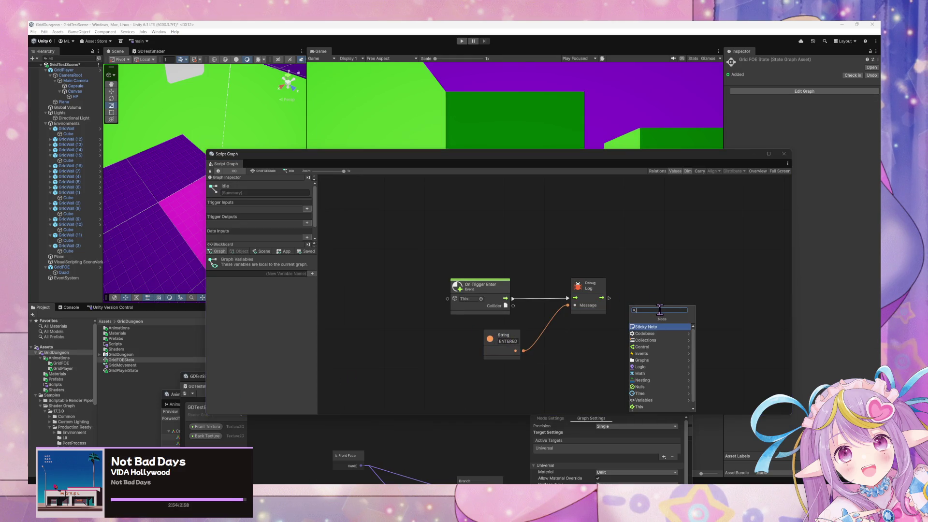
text(c)
key(BackSpace)
mouse_move(438, 154)
mouse_down()
mouse_move(428, 177)
mouse_move(503, 261)
mouse_move(504, 277)
mouse_up()
click(462, 41)
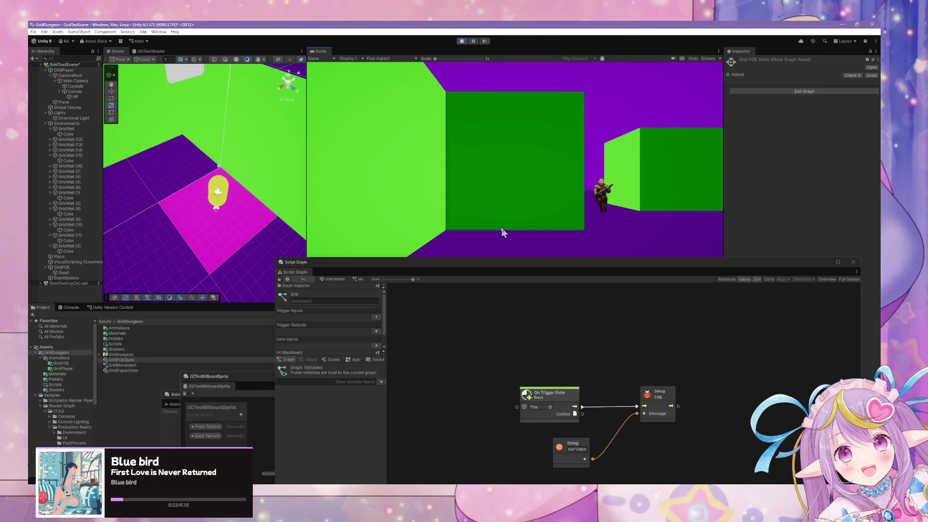
Walk the player toward the green wall and down the corridor, then stop play and select GridPlayer
key(s)
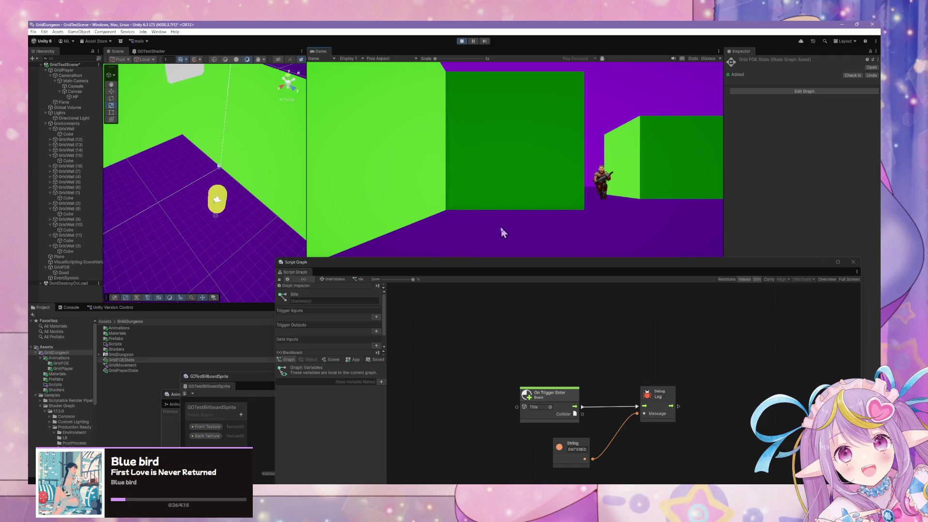
key(w)
key(s)
key(s)
key(w)
key(w)
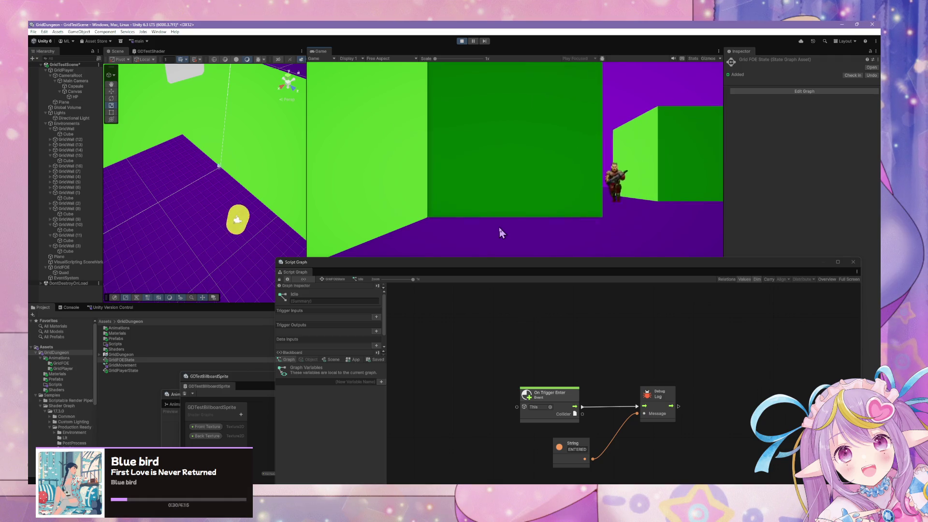
key(d)
key(q)
key(q)
key(ctrl+p)
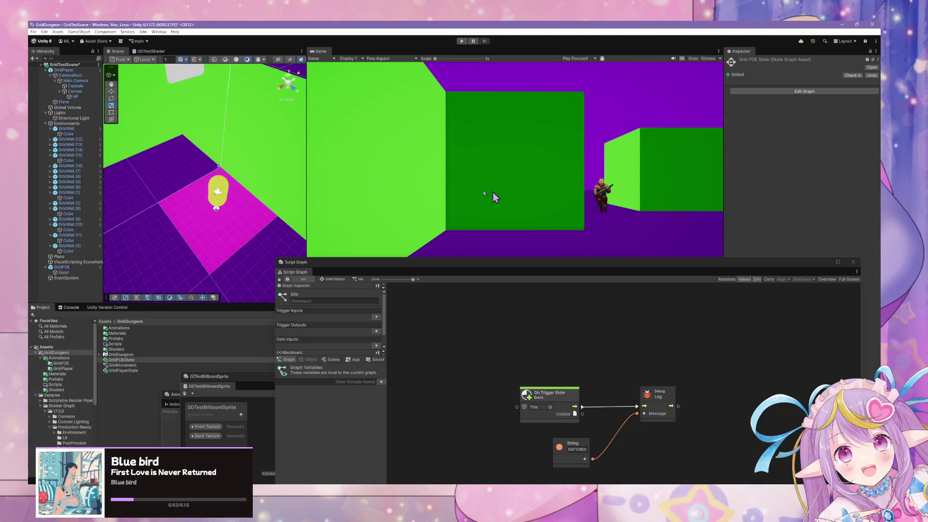
click(68, 70)
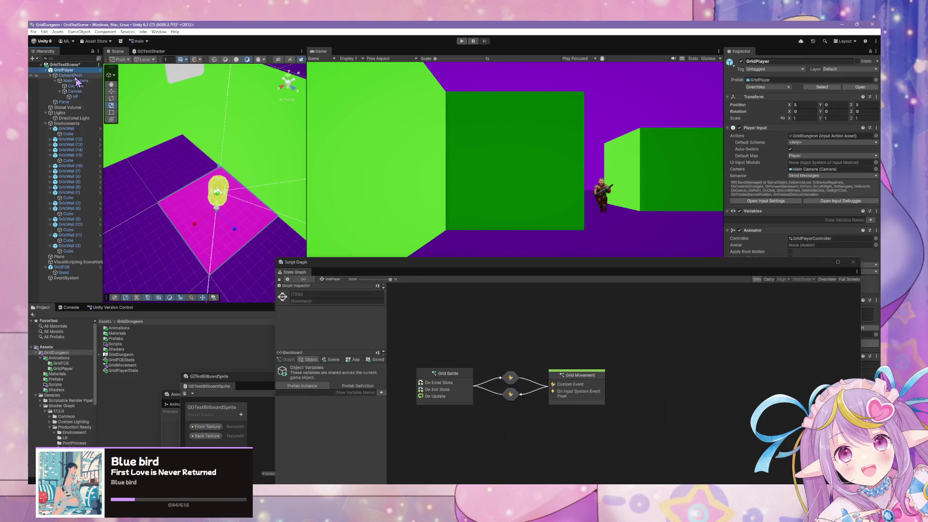
Reselect GridPlayer, move the graph window aside, and leave the Rigidbody Mass at 1
click(71, 67)
click(64, 70)
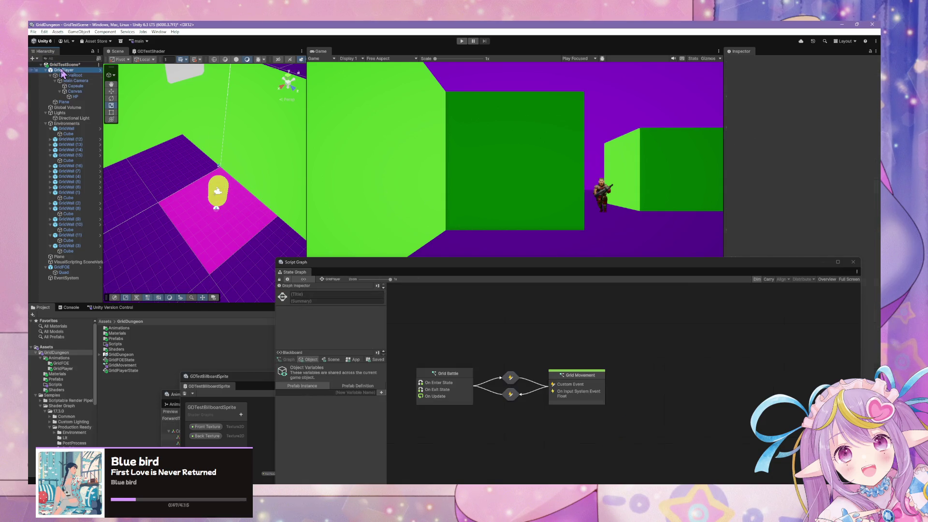
drag(772, 271, 475, 233)
click(765, 366)
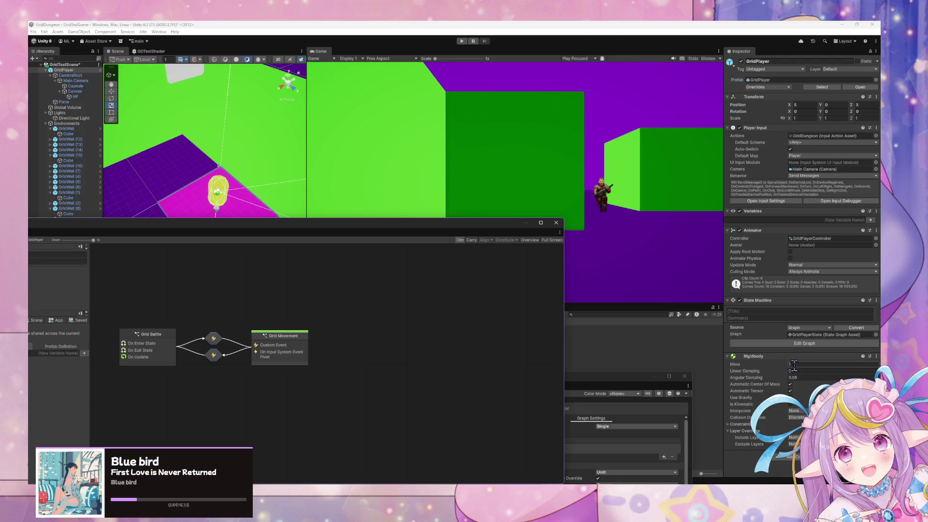
click(791, 398)
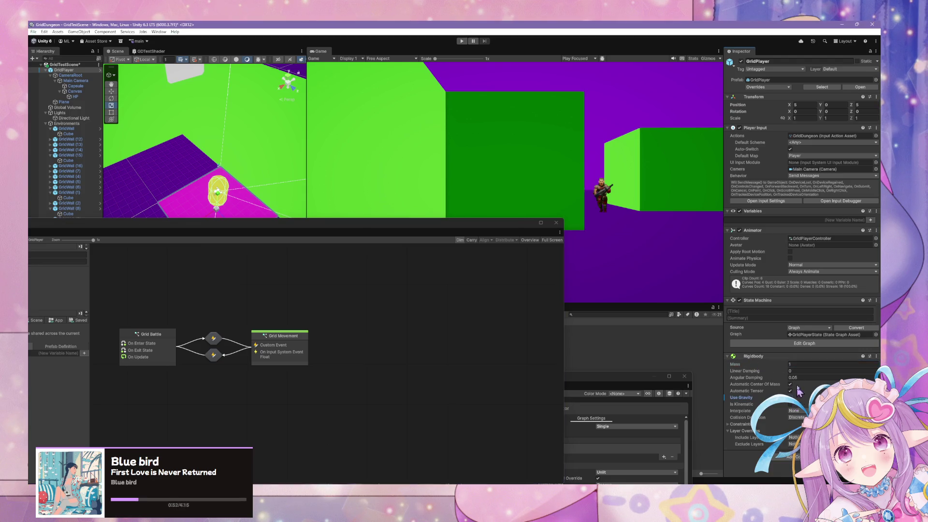
Check the Rigidbody's collision detection options and freeze constraints, then start play mode again
click(803, 360)
click(803, 357)
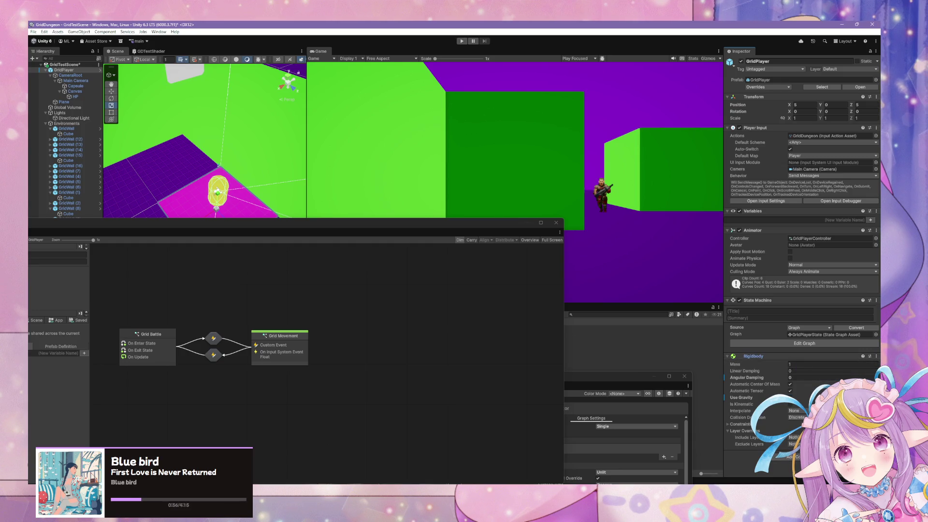
click(799, 419)
click(741, 425)
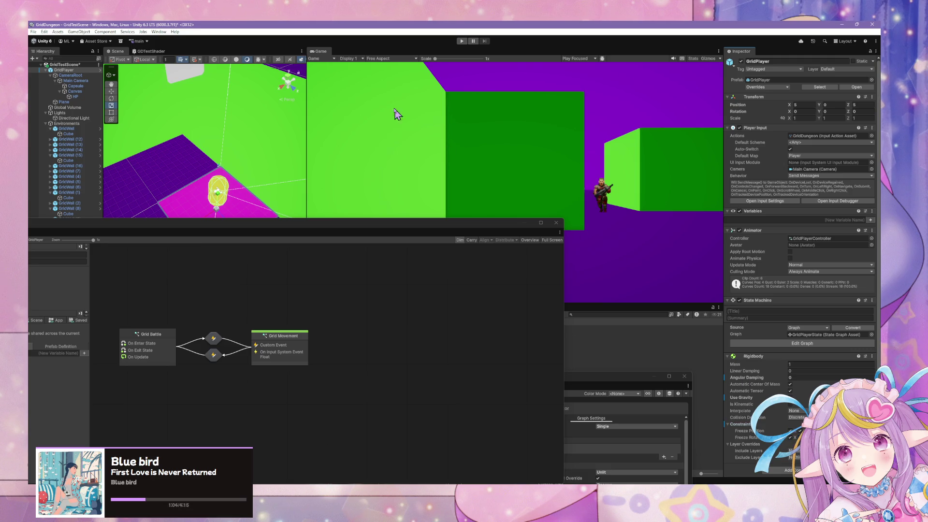
click(461, 42)
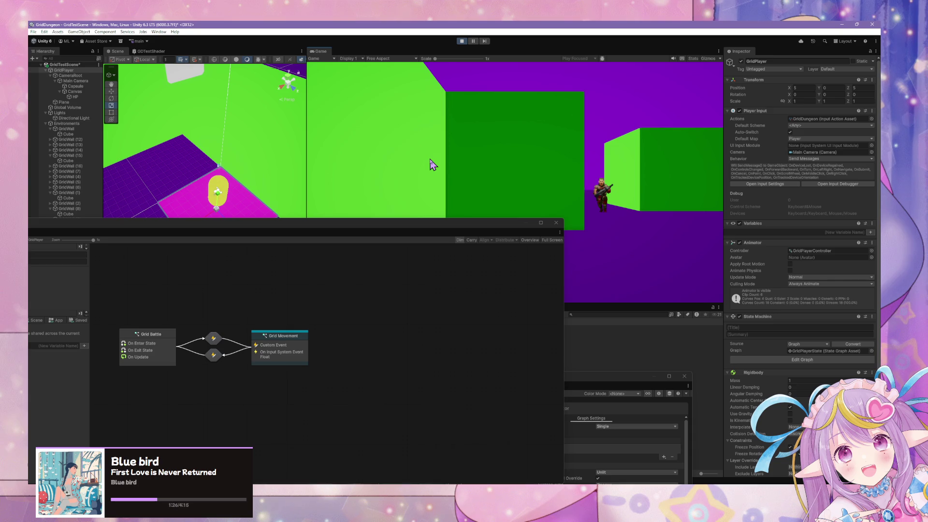
Walk the player up to the enemy, resize the state graph window, and show the Console error
key(w)
key(d)
key(w)
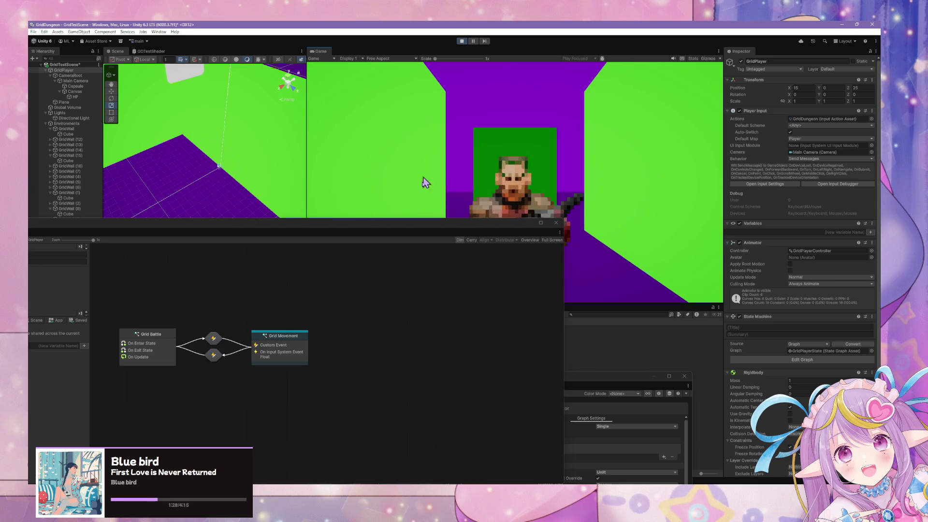
mouse_move(348, 225)
mouse_down()
mouse_move(556, 290)
mouse_move(625, 236)
mouse_up()
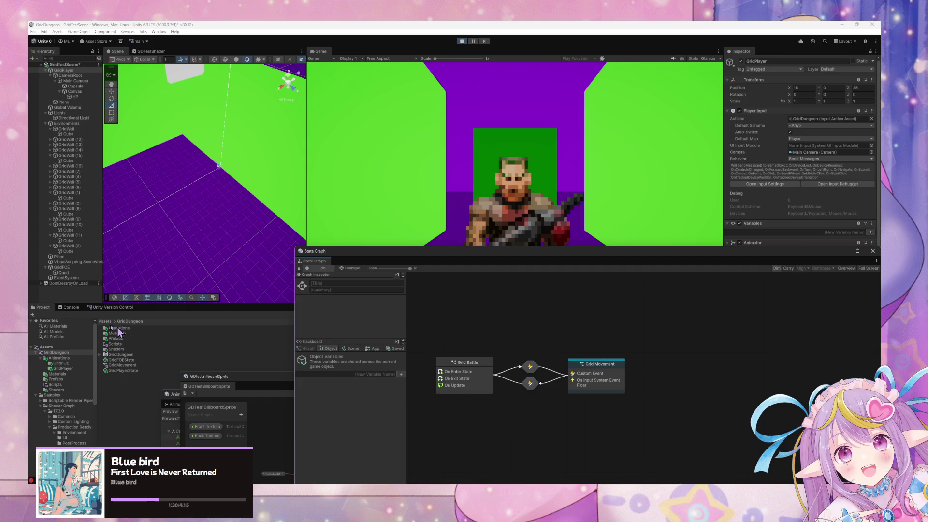
click(68, 308)
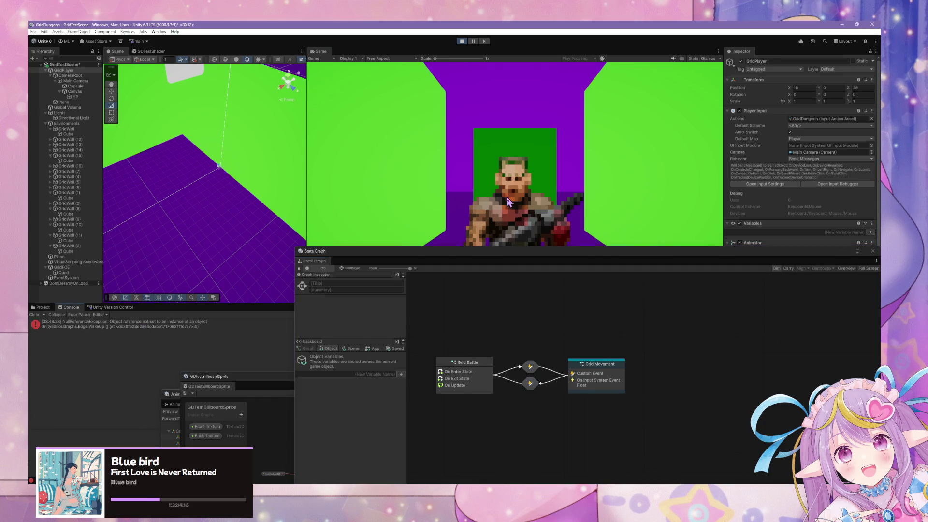
Step the player back and forth against the enemy, then select GridFOE to show its state graph
key(s)
key(w)
key(s)
key(w)
key(s)
key(w)
key(s)
key(w)
key(w)
key(s)
key(s)
key(s)
key(w)
mouse_move(418, 279)
mouse_down()
mouse_move(503, 248)
mouse_move(449, 236)
mouse_up()
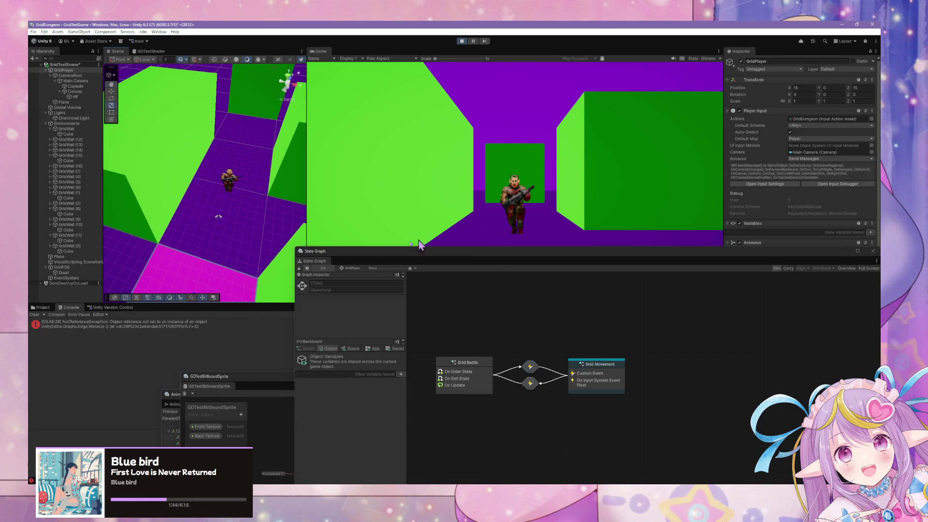
click(62, 267)
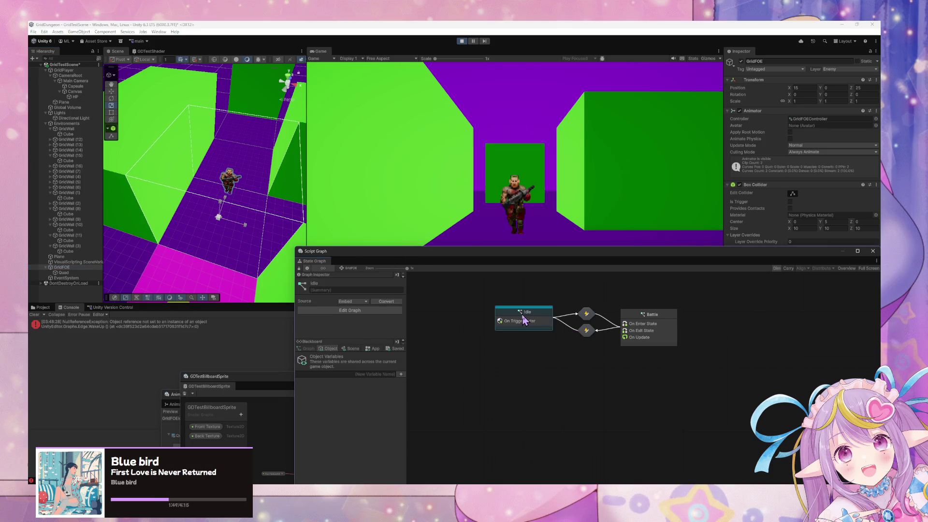
Open the Idle state's script graph and tick Is Trigger on GridFOE's Box Collider
double_click(520, 320)
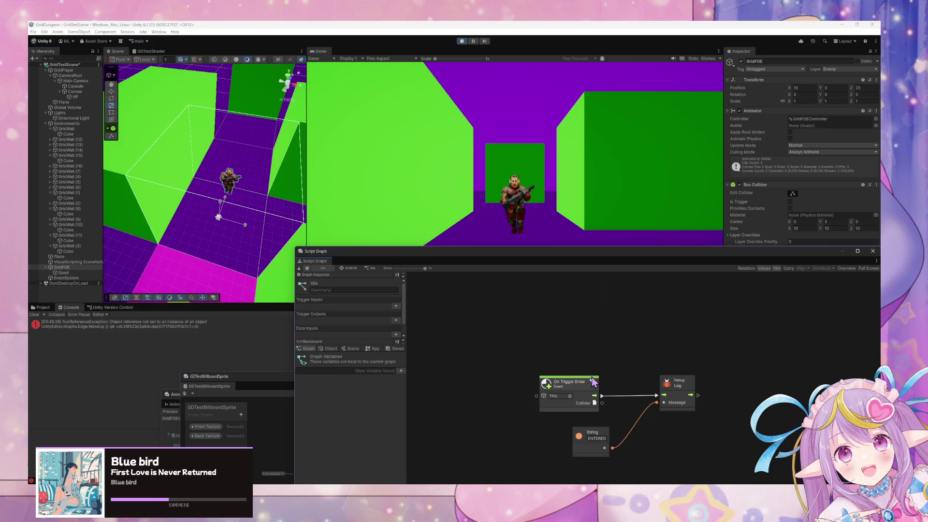
click(562, 193)
key(w)
Walk the player into the enemy several times to log ENTERED, then exit play mode
key(w)
click(790, 202)
click(560, 194)
key(w)
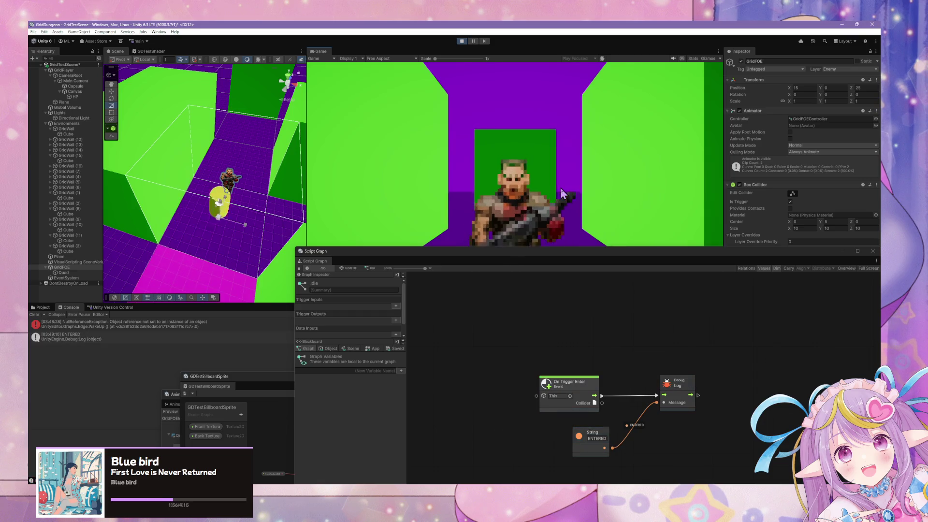
key(w)
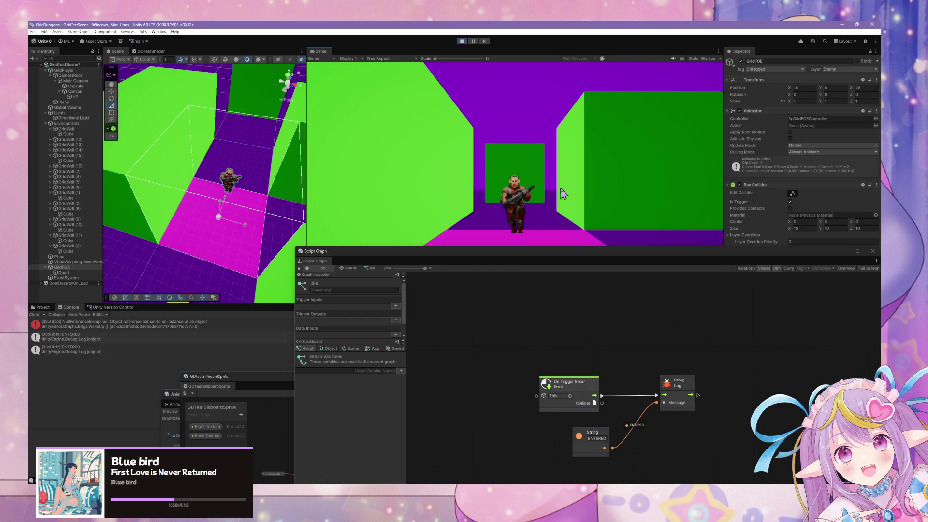
key(w)
key(w)
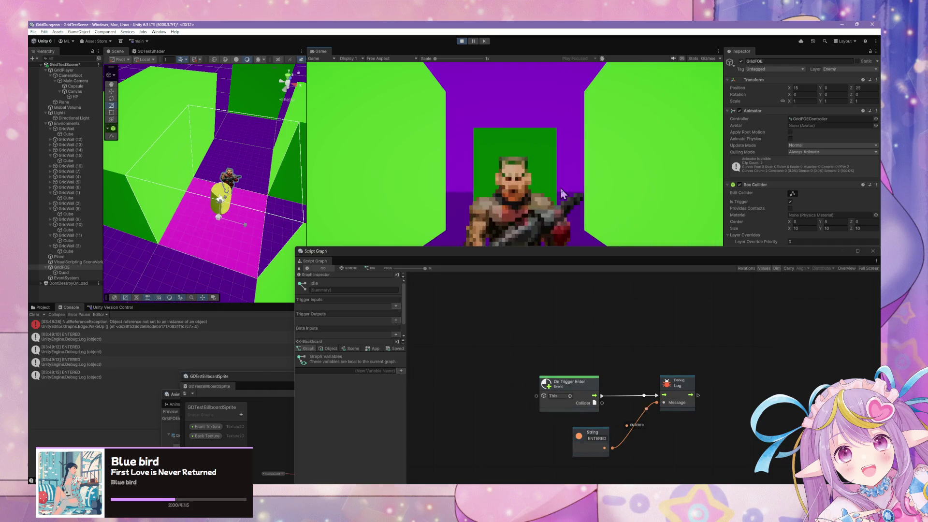
key(q)
key(e)
key(w)
key(e)
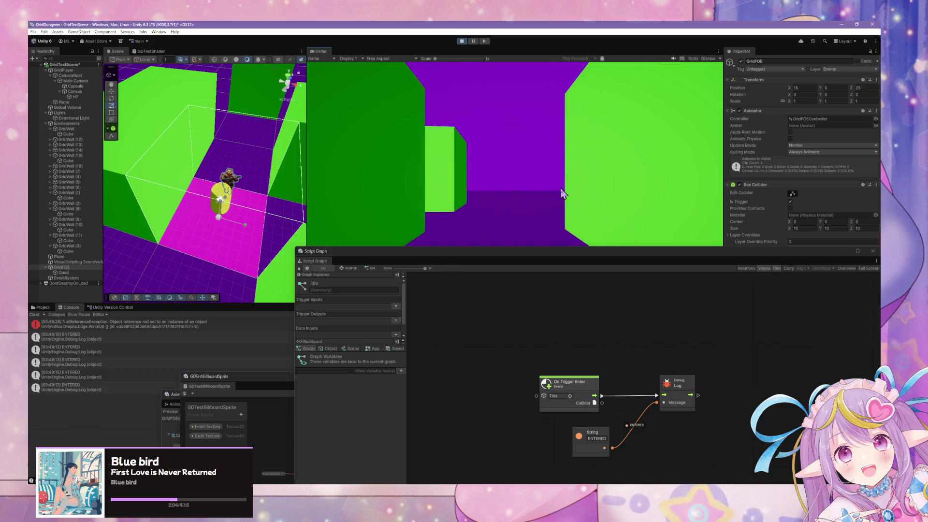
mouse_move(442, 261)
mouse_down()
mouse_move(645, 433)
mouse_move(359, 191)
mouse_move(389, 267)
mouse_up()
click(460, 42)
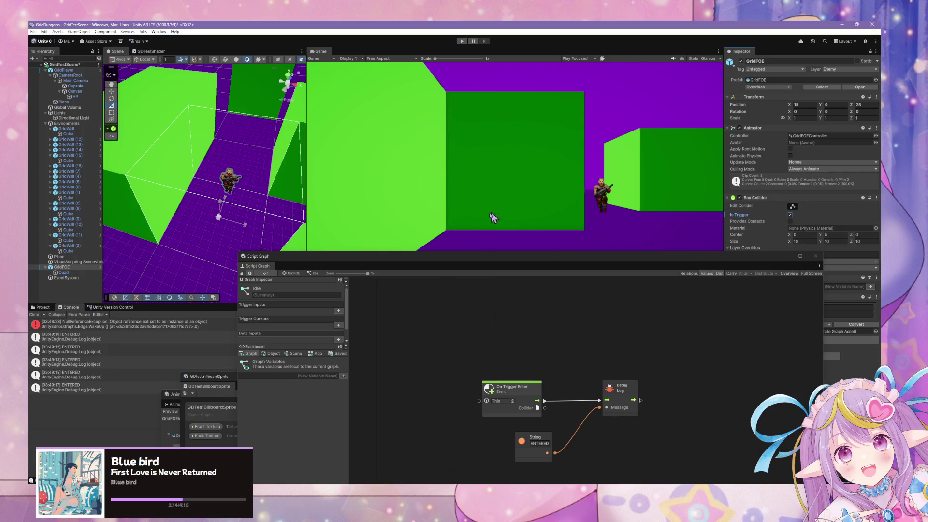
Move the graph window aside, start play, and walk the player into the enemy's tile
mouse_move(715, 261)
mouse_down()
mouse_move(639, 303)
mouse_move(617, 271)
mouse_move(633, 304)
mouse_move(693, 318)
mouse_move(745, 255)
mouse_move(745, 274)
mouse_up()
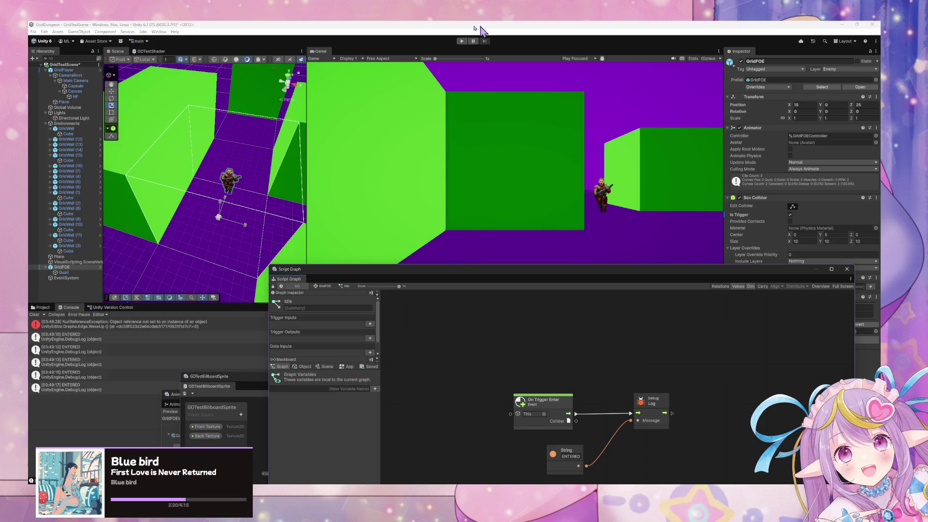
click(461, 41)
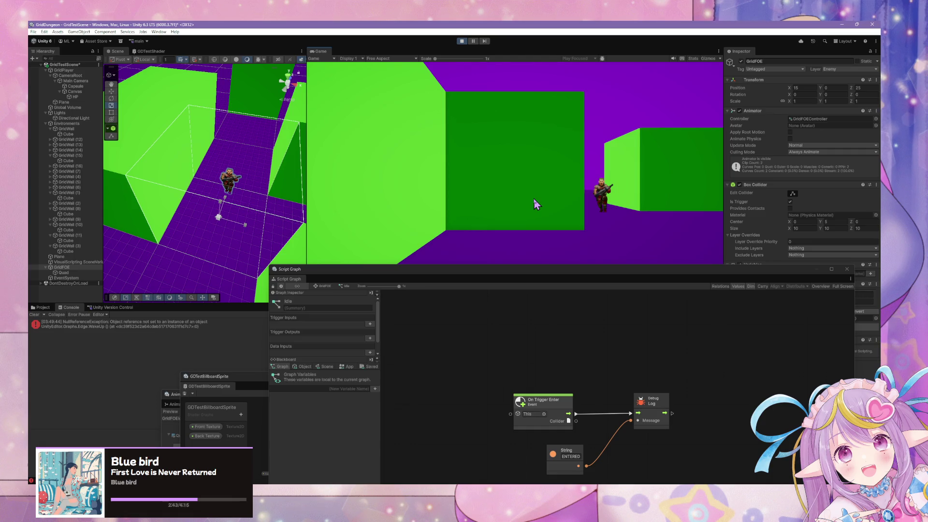
key(w)
key(e)
key(w)
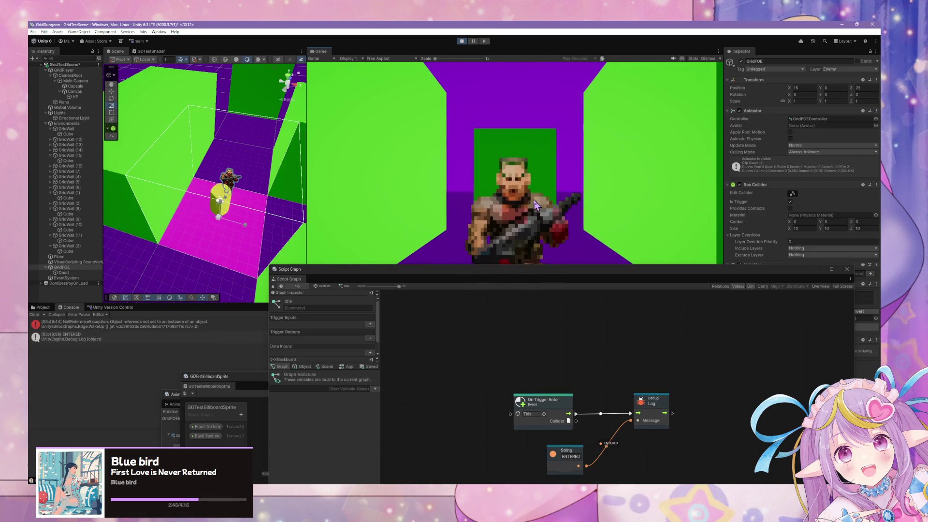
key(s)
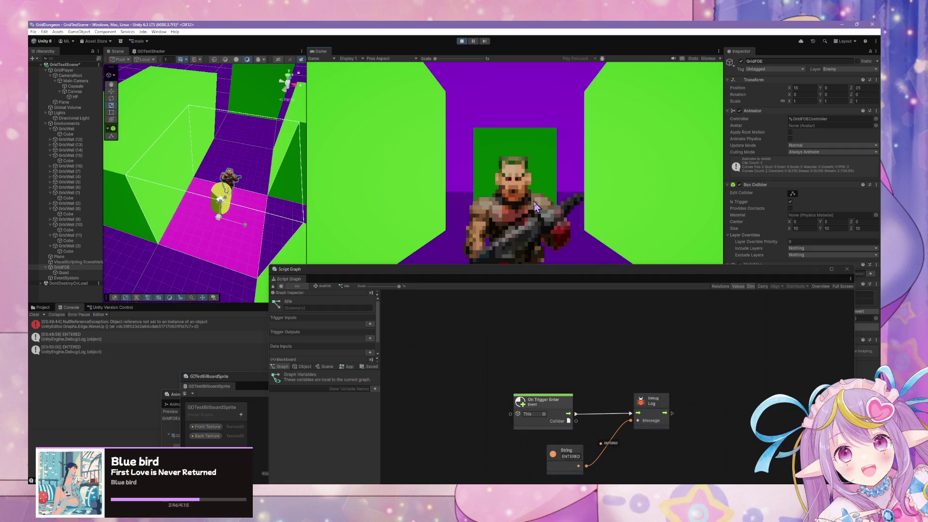
key(s)
key(w)
Step into the enemy again to log more ENTERED entries, select GridFOE, and stop play
drag(672, 413, 713, 409)
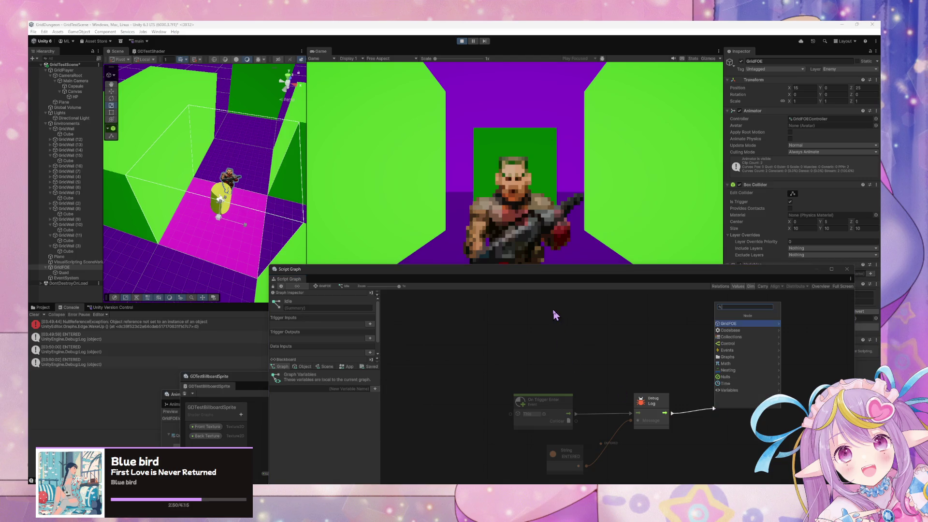
click(624, 343)
click(570, 222)
key(s)
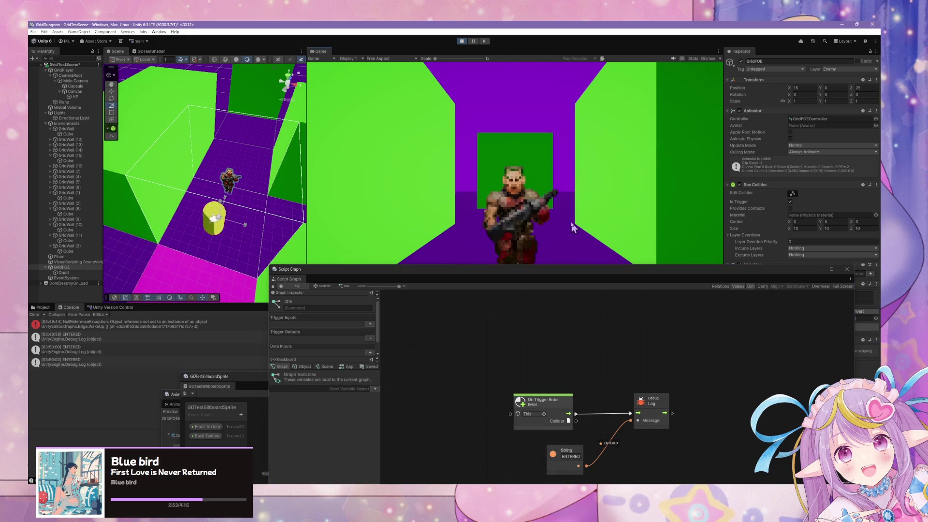
key(w)
key(s)
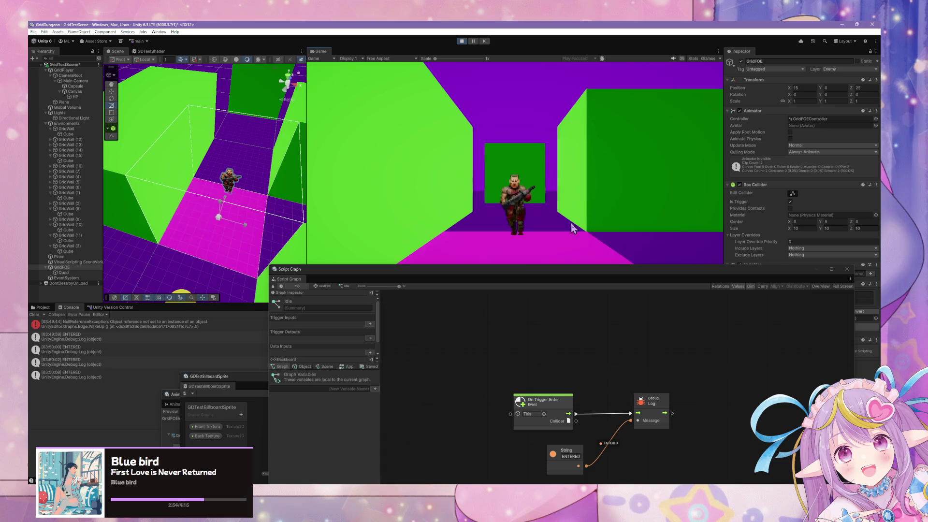
key(w)
key(s)
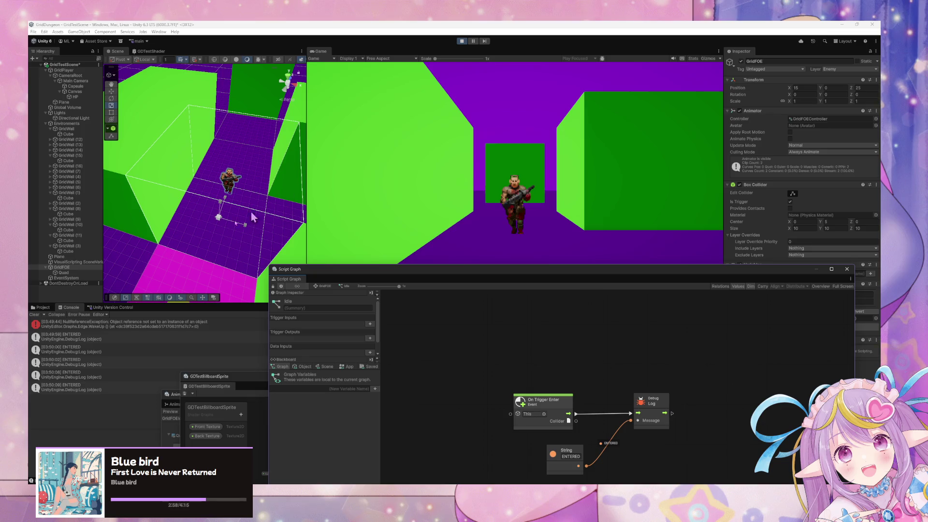
click(59, 267)
click(462, 41)
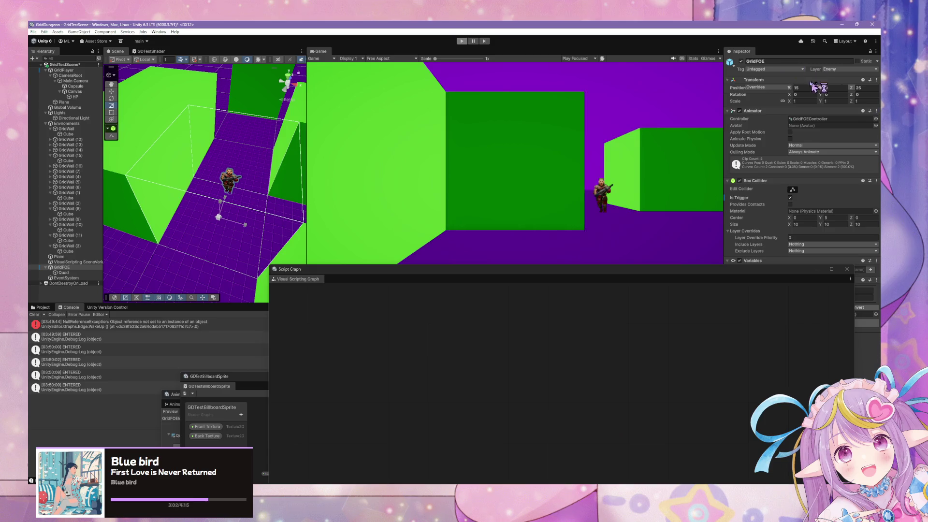
Apply all overrides to the GridFOE prefab
click(775, 87)
click(827, 129)
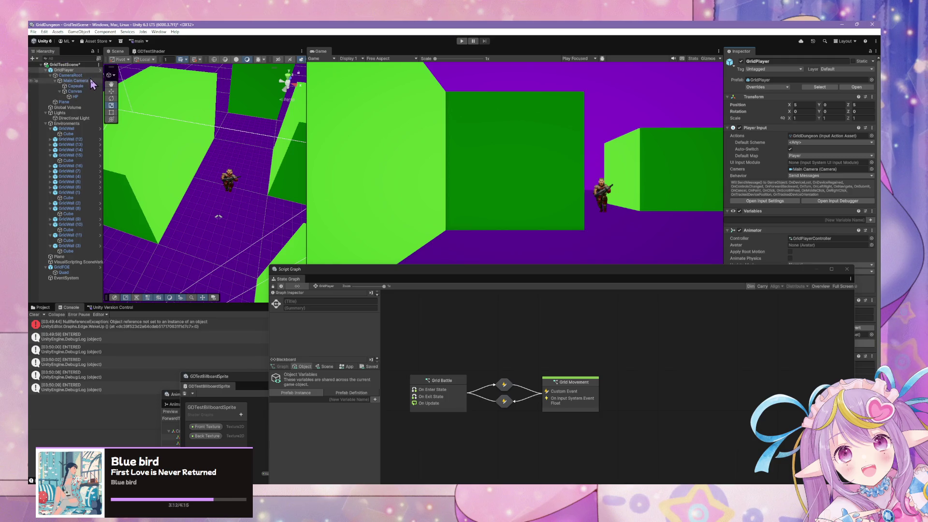
click(81, 92)
Set GridPlayer's Rigidbody Mass to 0 and turn off Automatic Tensor
click(64, 70)
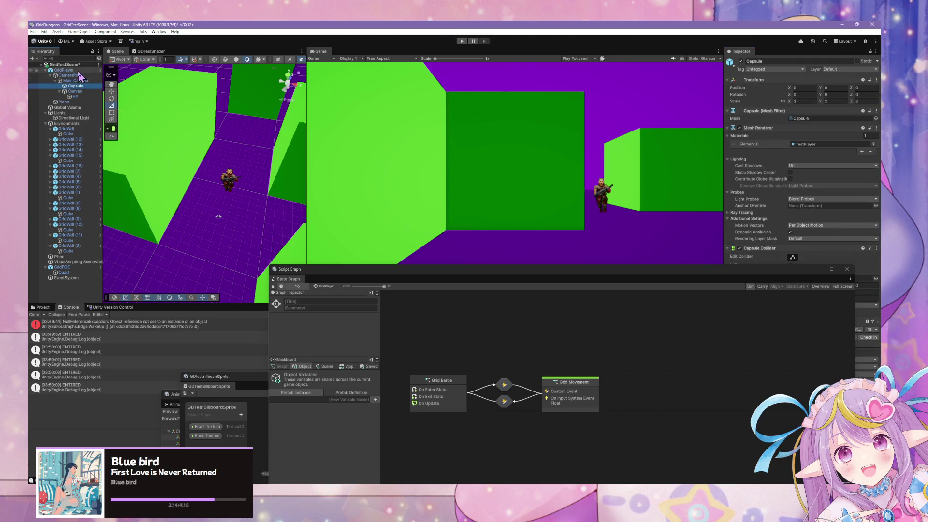
mouse_move(676, 274)
mouse_down()
mouse_move(395, 251)
mouse_move(493, 272)
mouse_up()
click(806, 363)
text(0)
click(790, 391)
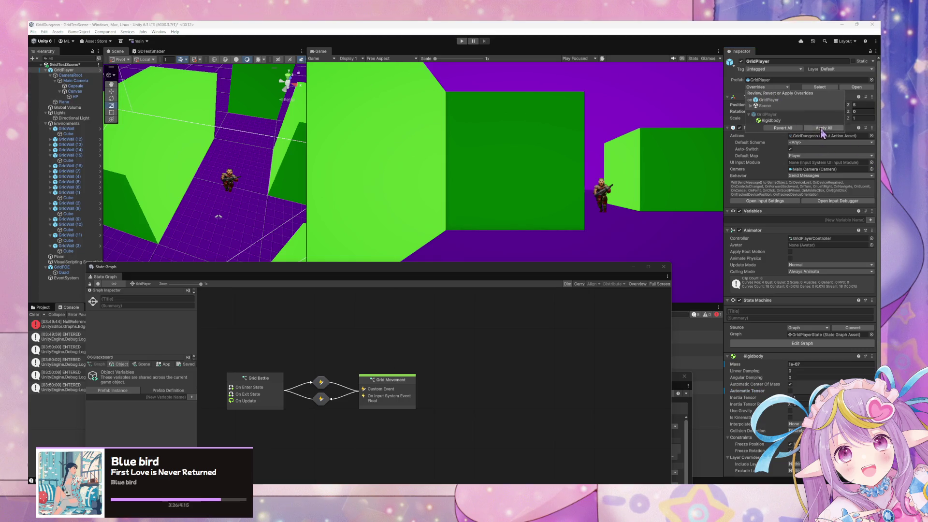
Rearrange the State Graph and GDTestBillboardSprite shader graph windows
click(478, 275)
mouse_move(478, 275)
mouse_down()
mouse_move(486, 149)
mouse_move(549, 148)
mouse_move(493, 135)
mouse_move(559, 213)
mouse_move(611, 145)
mouse_move(611, 167)
mouse_up()
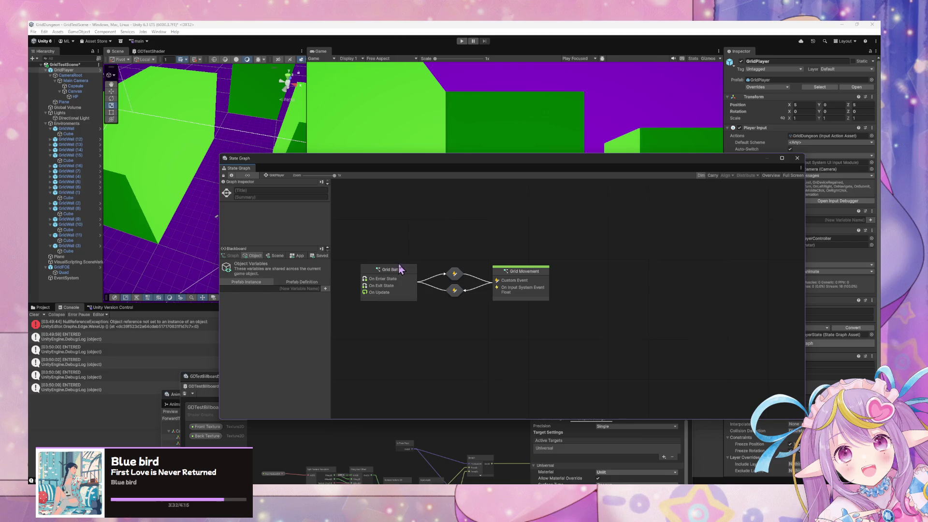
click(456, 425)
mouse_move(483, 387)
mouse_down()
mouse_move(617, 157)
mouse_move(634, 300)
mouse_up()
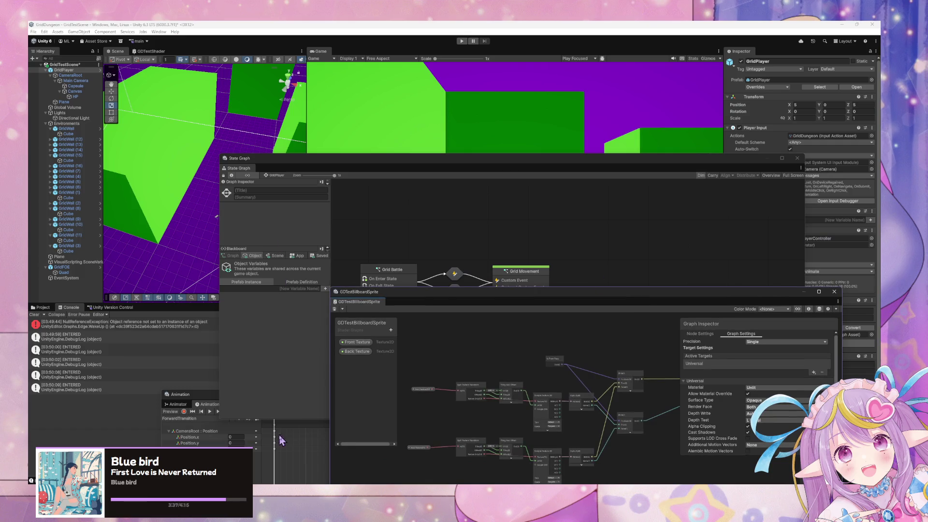
Move the State Graph window down, select GridFOE, and open its Idle state script graph
click(553, 266)
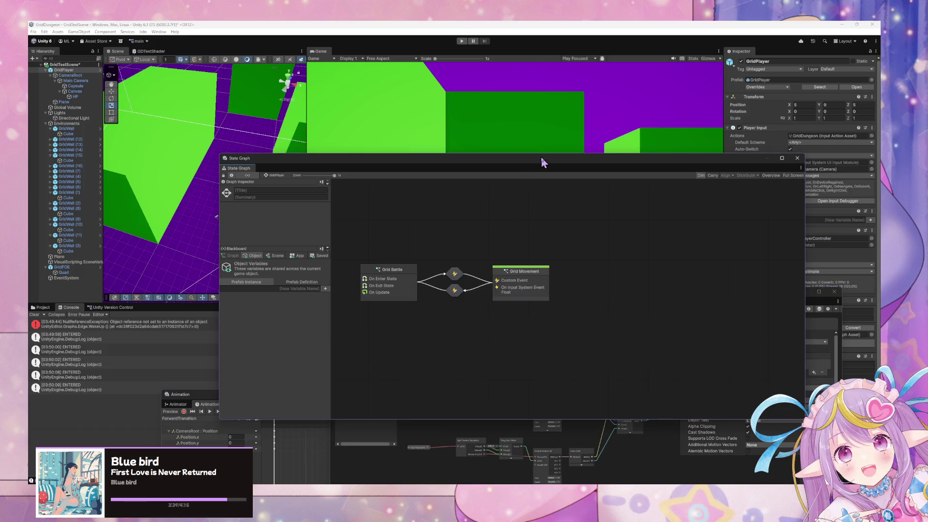
drag(543, 161, 557, 249)
click(62, 268)
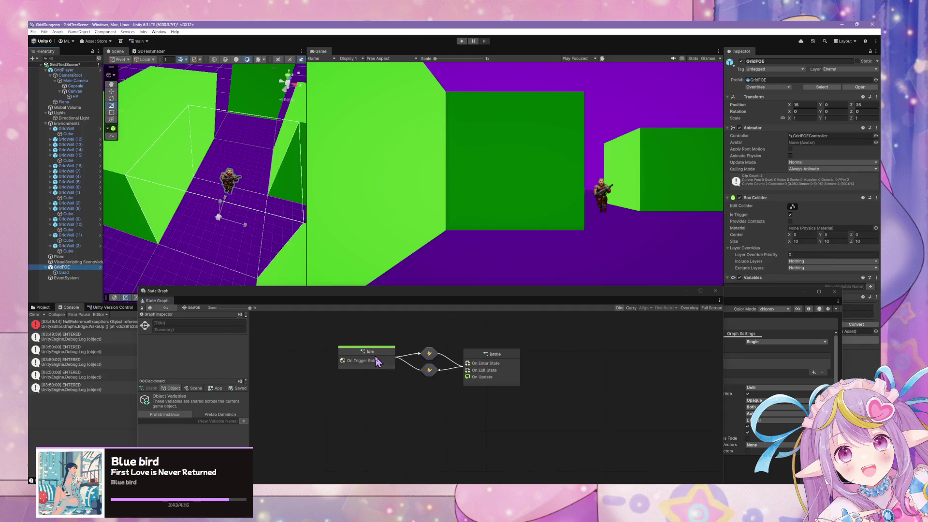
double_click(377, 362)
drag(485, 431, 530, 387)
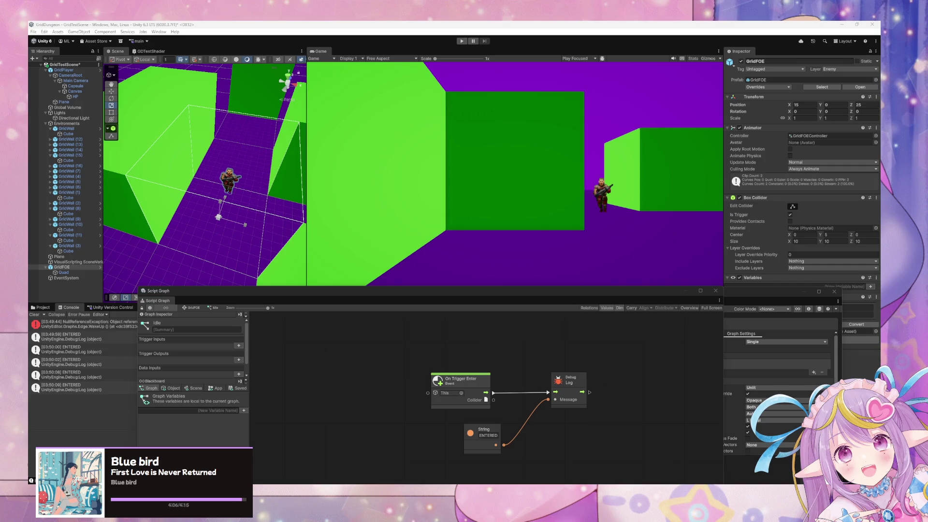
click(522, 342)
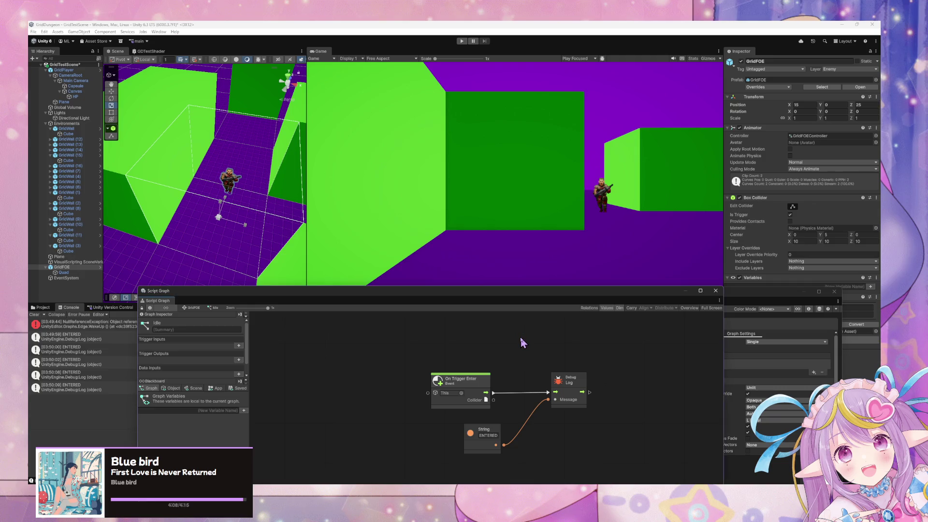
Search nodes for 'trigger enter', then try a Collider-output connection and browse the GridFOE category
right_click(521, 338)
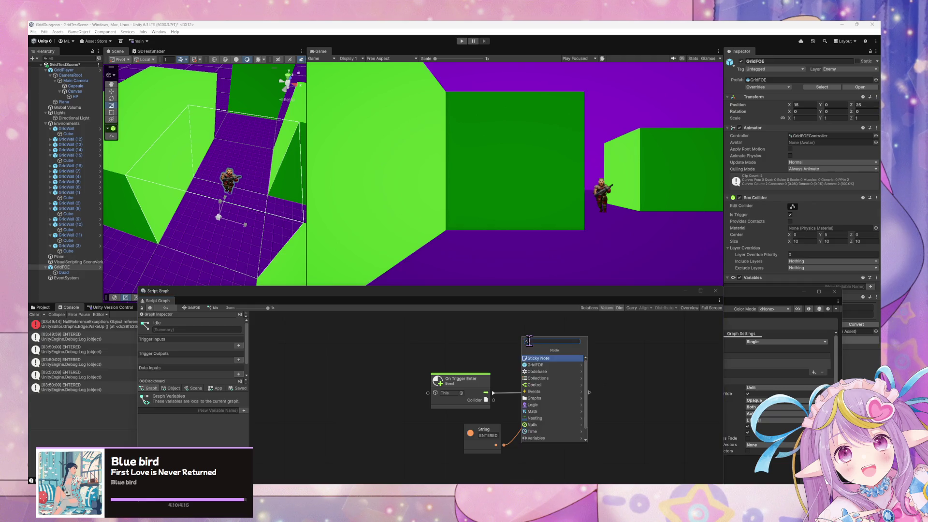
text(trigger enter)
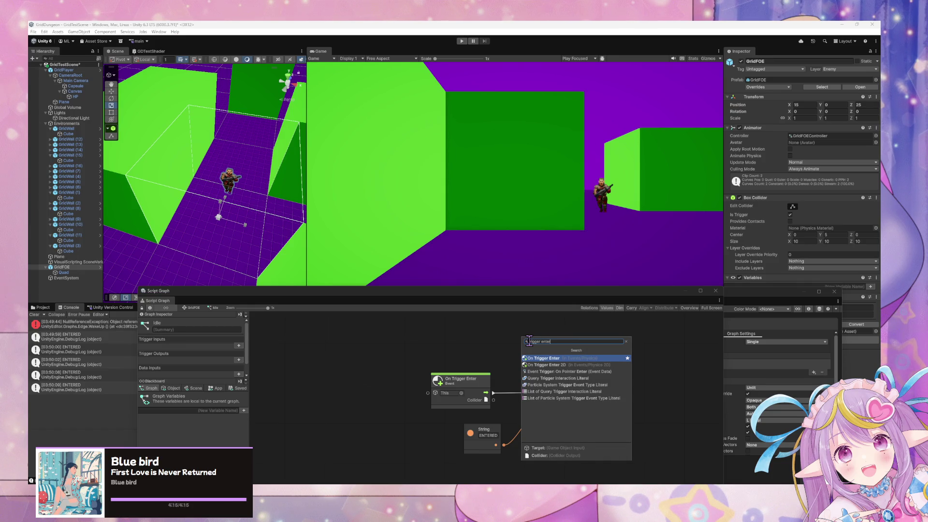
click(489, 353)
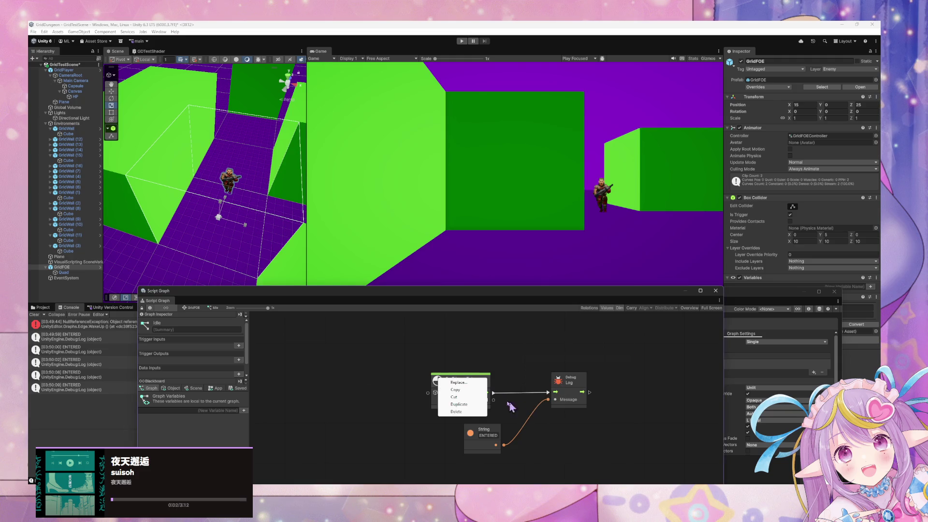
drag(497, 402, 516, 358)
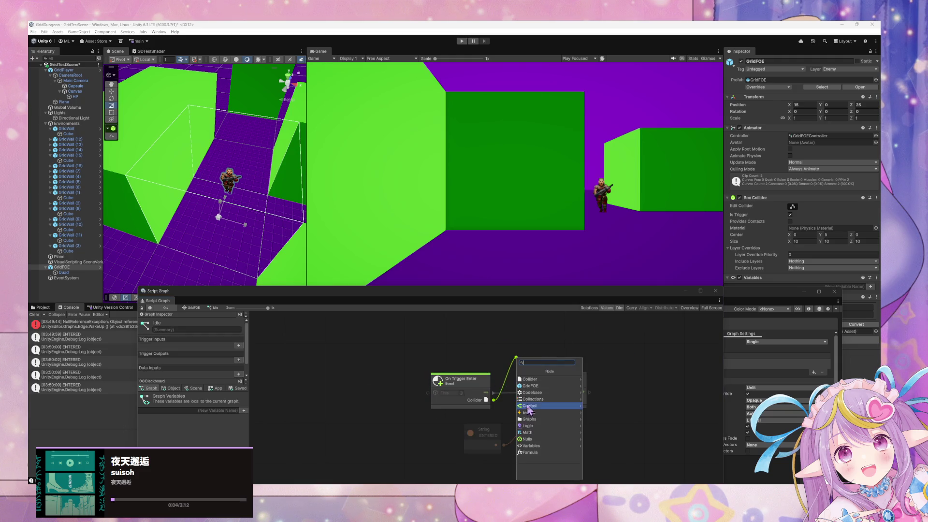
click(559, 385)
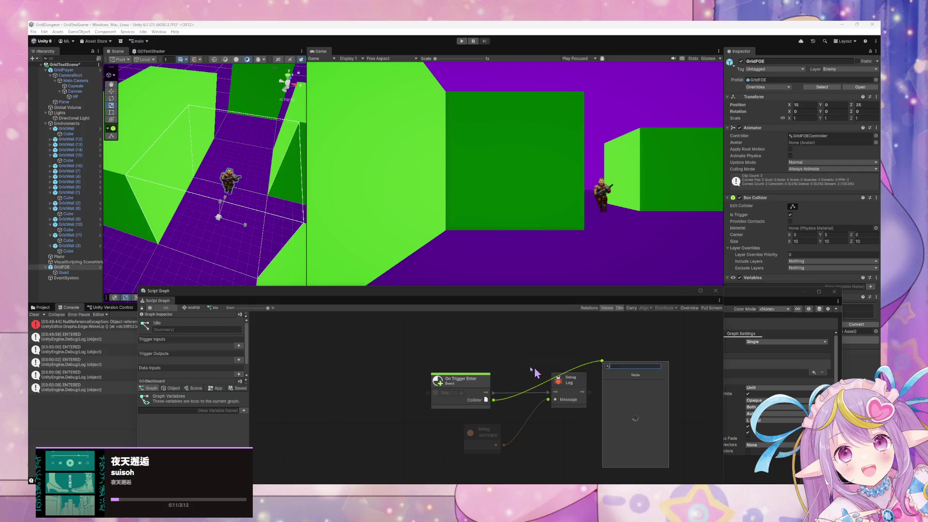
key(Escape)
Search nodes for 'trigger' and arrow through the results to On Trigger Enter
right_click(519, 361)
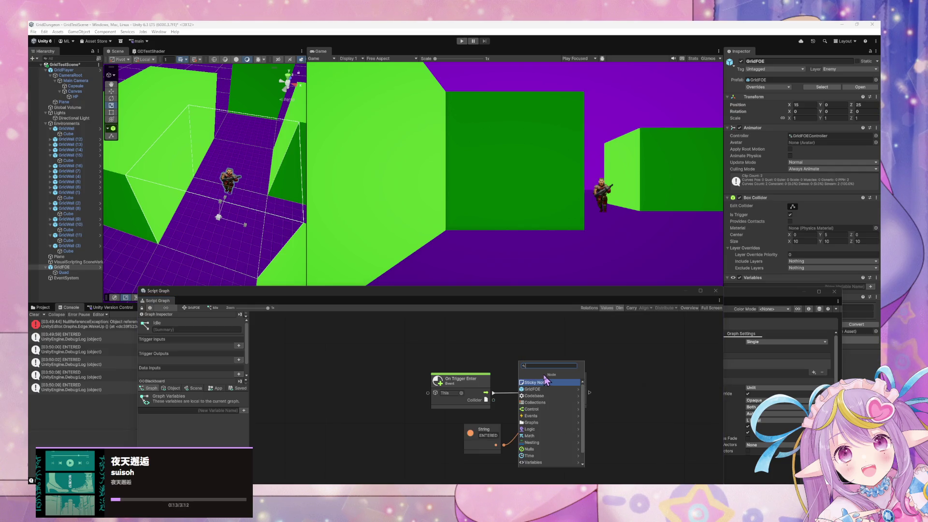
text(trigger)
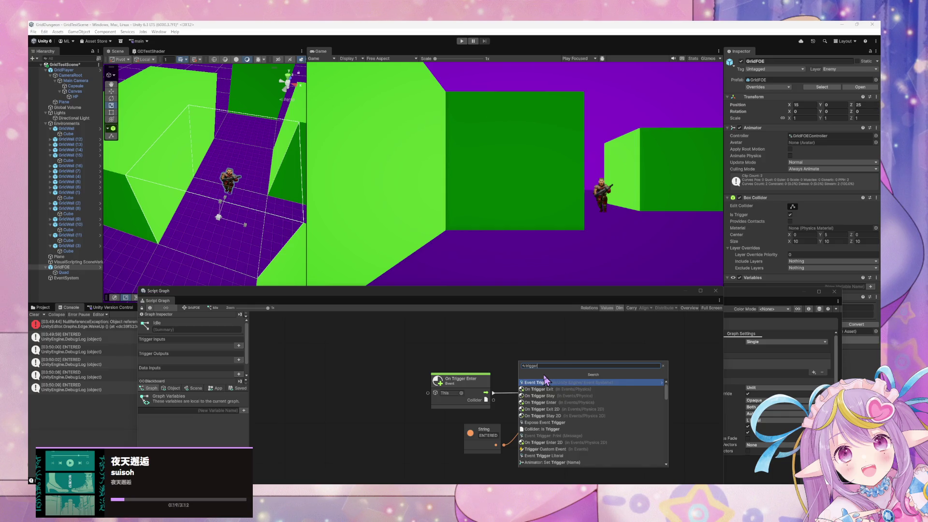
key(Down)
key(Down)
key(Down)
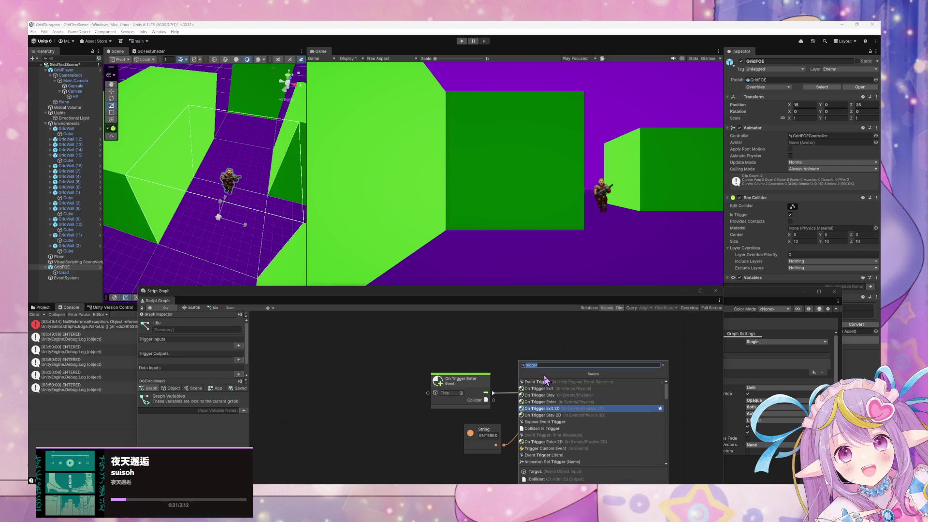
key(Down)
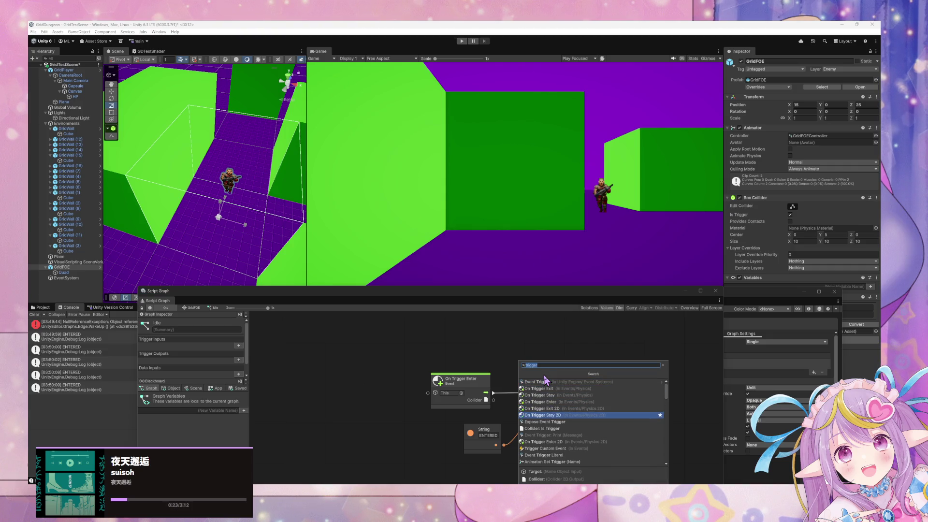
key(Up)
key(Up)
key(Up)
key(Up)
key(Up)
key(Down)
key(Down)
key(Down)
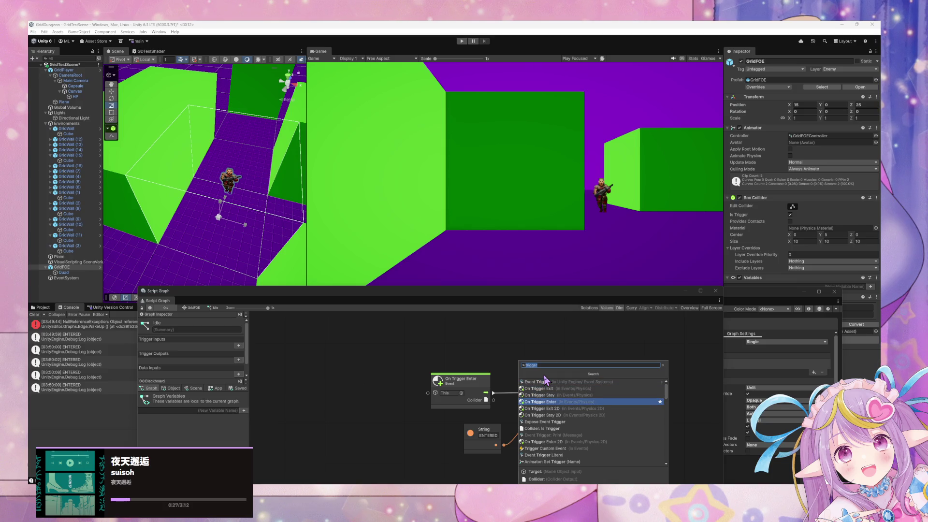
Drag a connection from the Collider output and open the 'collid' Collider category
right_click(551, 338)
drag(493, 399, 532, 350)
text(collider)
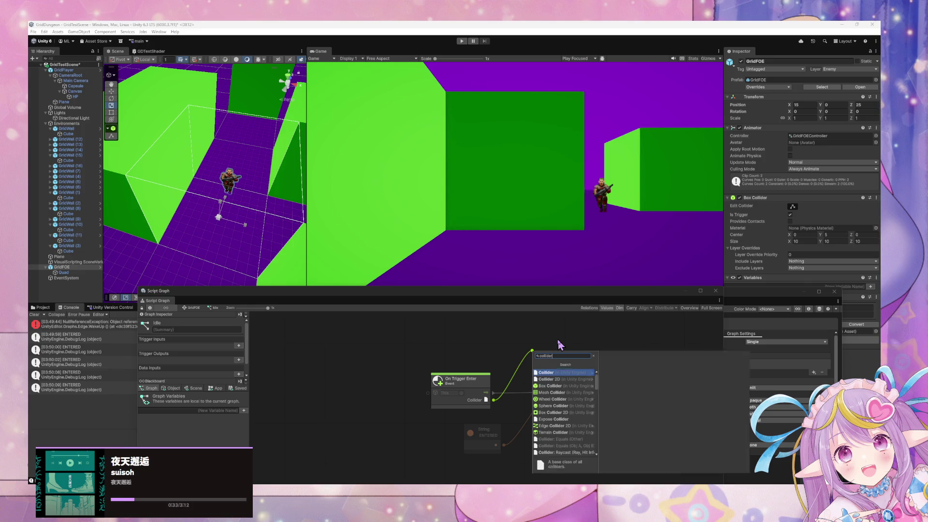
key(Return)
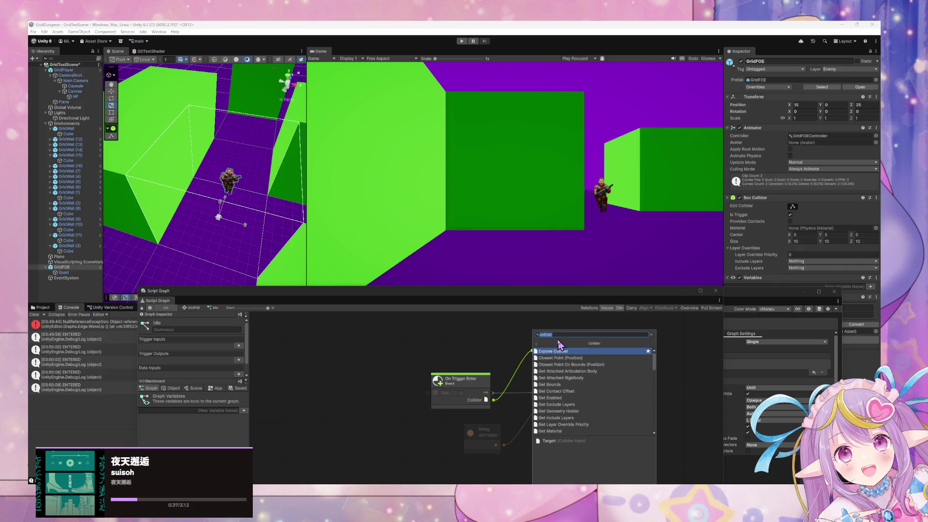
Browse the Collider members from Closest Point to Set Trigger, then add Expose Collider
key(Down)
key(Up)
key(Down)
key(Down)
key(Down)
key(Down)
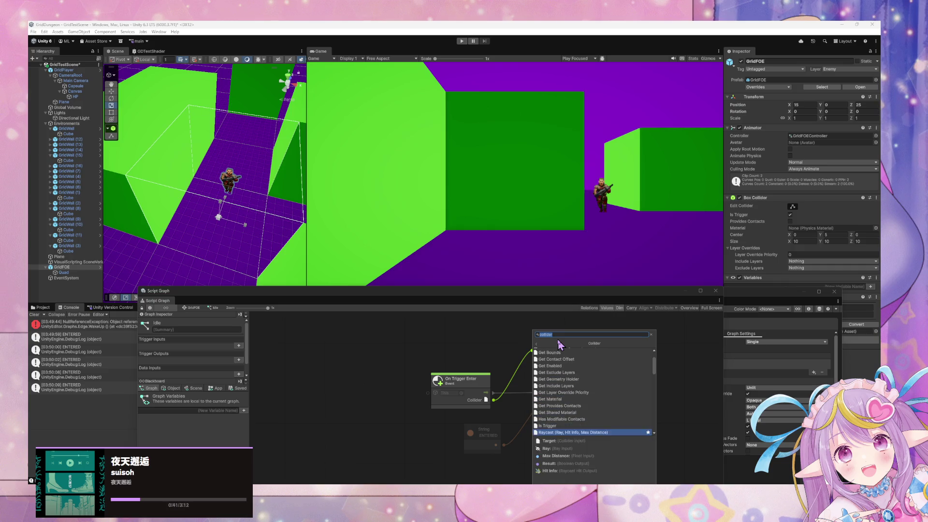
key(Down)
key(Down)
key(Down)
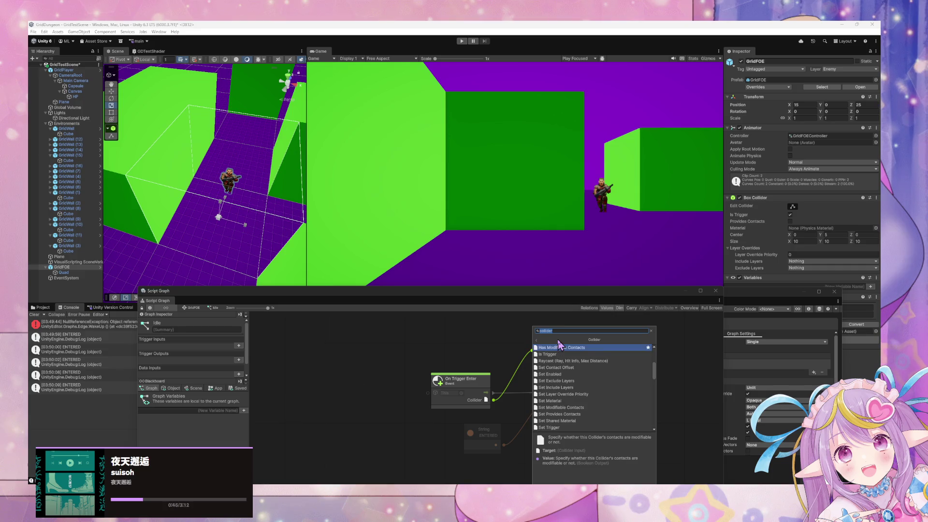
scroll(559, 344, up, 1)
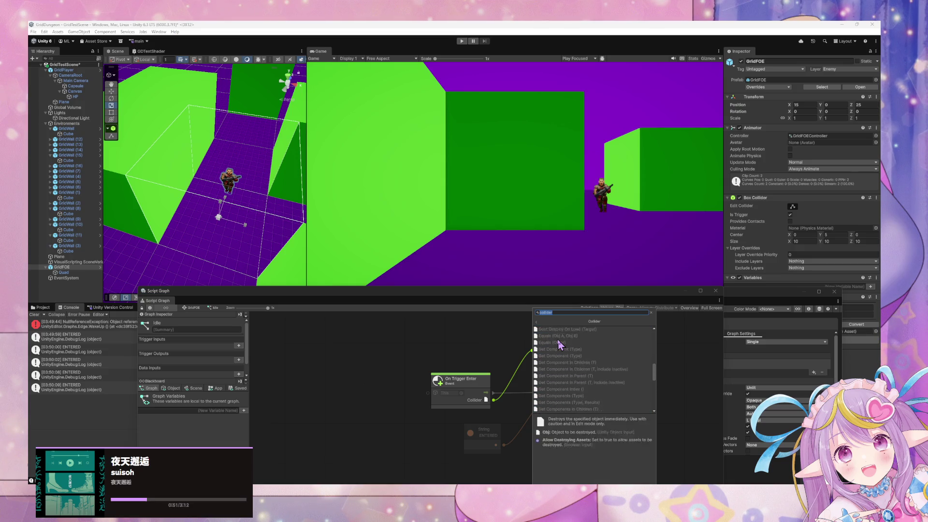
key(Up)
key(Up)
key(Up)
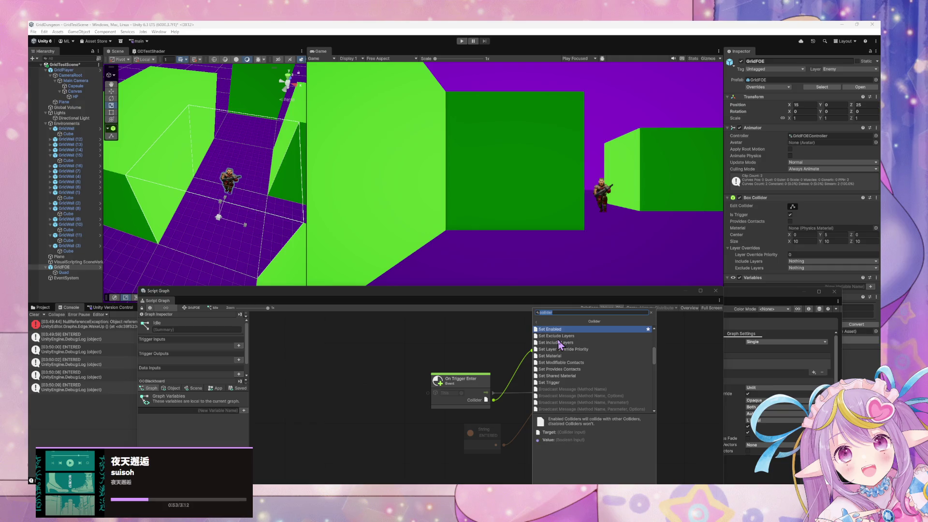
key(Up)
key(Up)
key(Up)
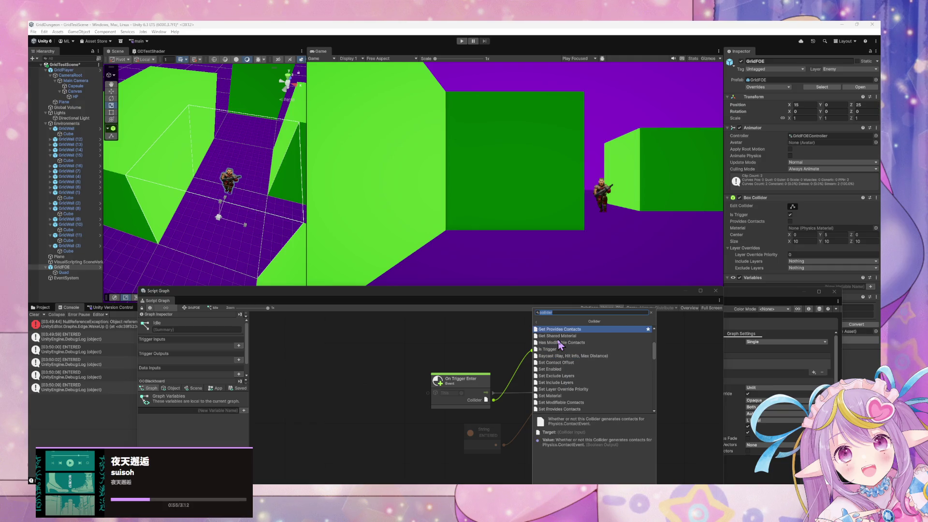
key(Up)
key(Up)
key(Up)
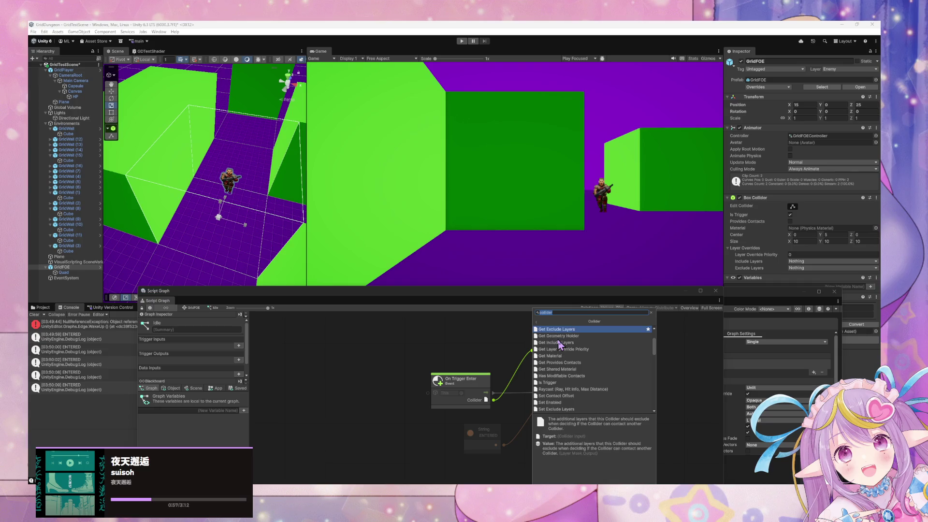
key(Up)
key(Up)
key(Up)
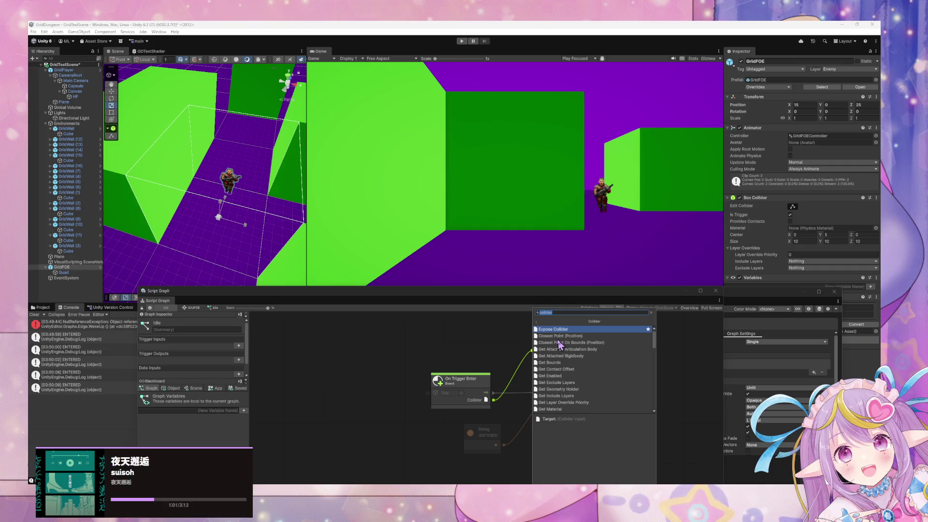
click(574, 330)
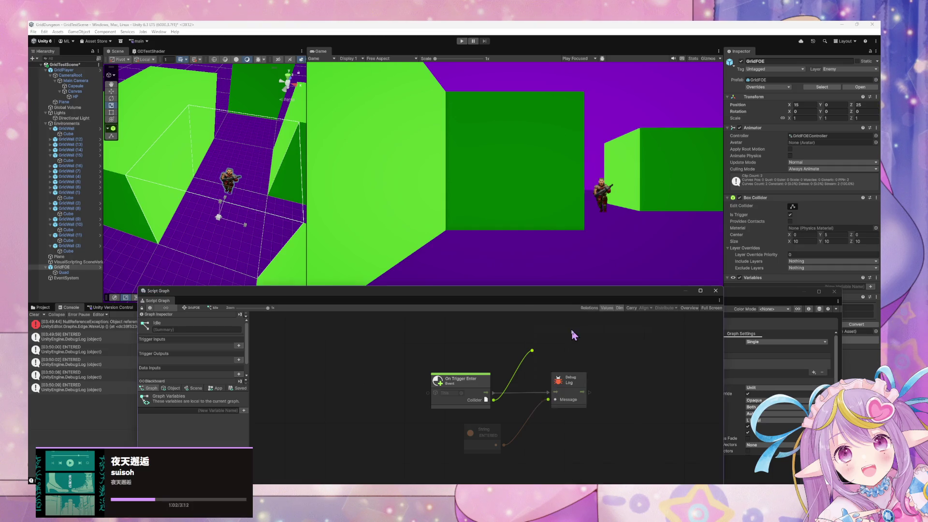
Pan the graph, nudge the Expose Collider node to inspect its outputs, then delete it
scroll(602, 362, down, 2)
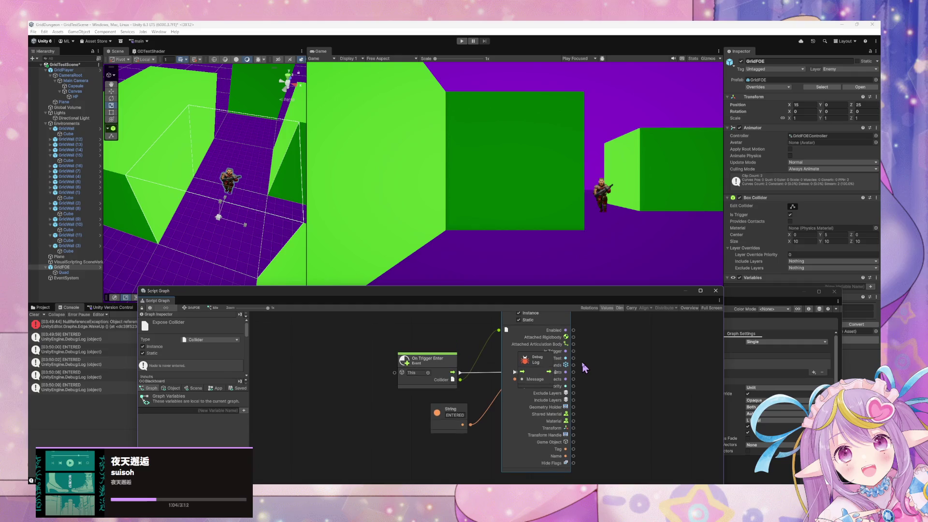
drag(599, 360, 642, 365)
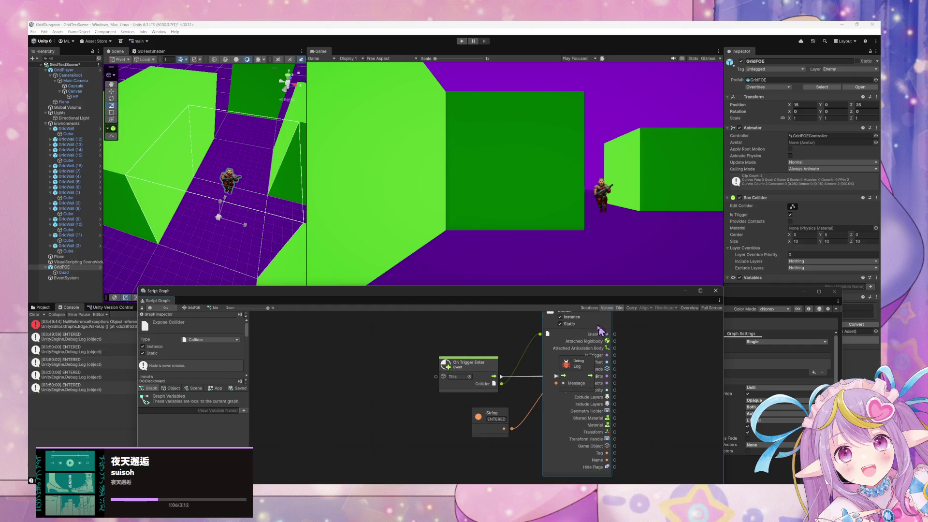
mouse_move(593, 329)
mouse_down()
mouse_move(606, 358)
mouse_move(643, 358)
mouse_move(628, 363)
mouse_move(653, 344)
mouse_up()
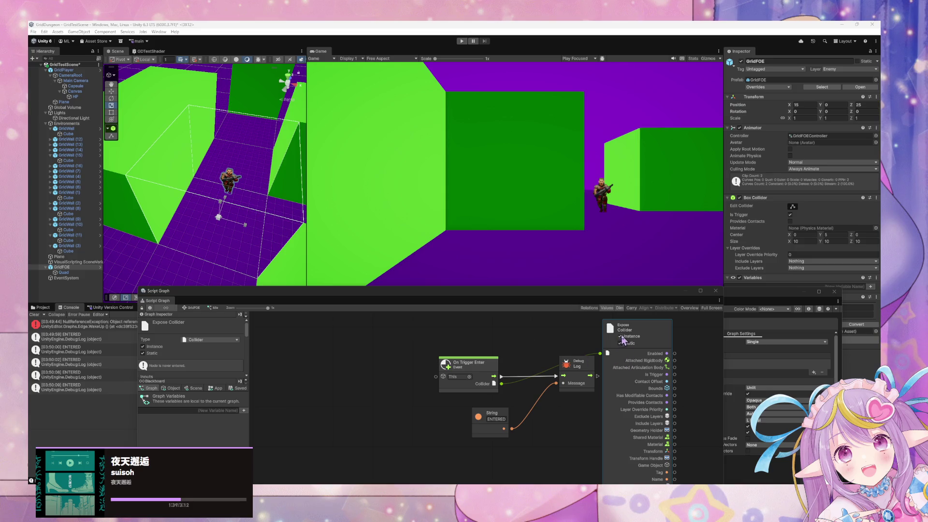
key(Delete)
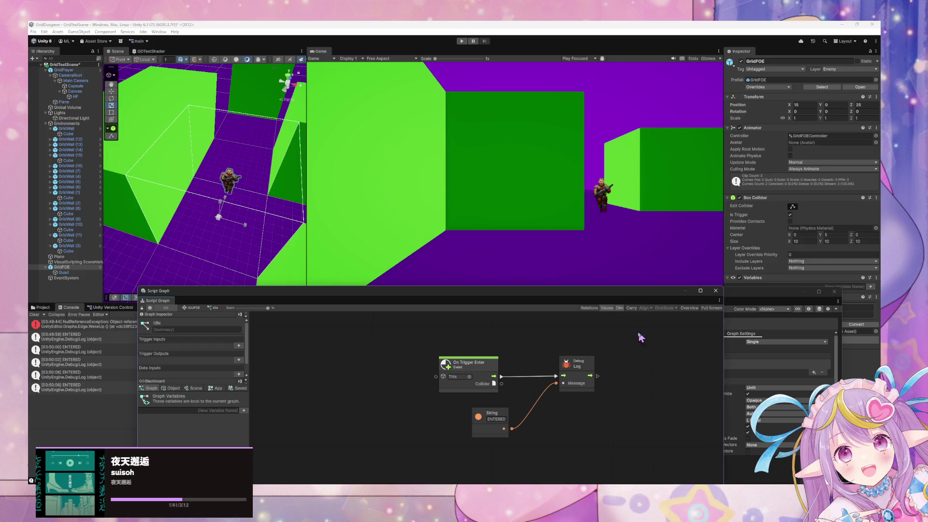
Search the Collider output's node list for 'gameob', then narrow the search to 'collider'
click(555, 350)
text(gam)
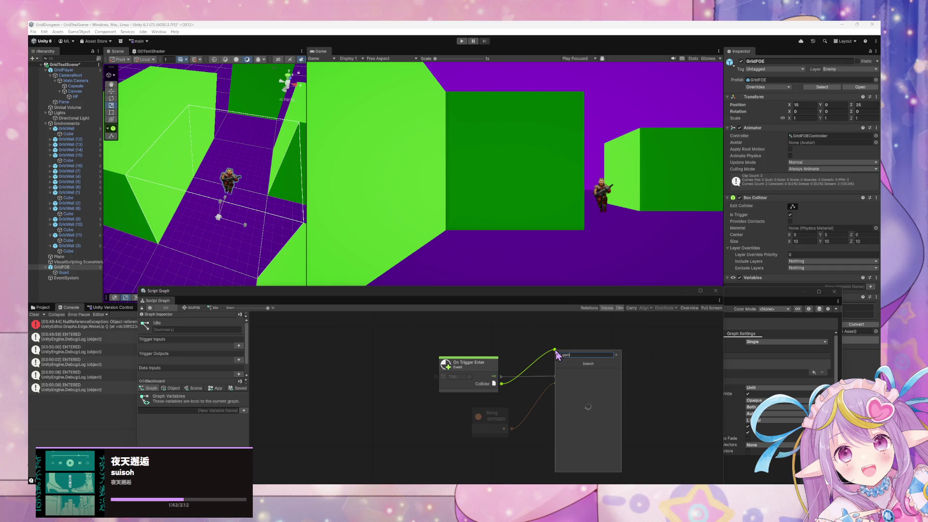
text(eobject)
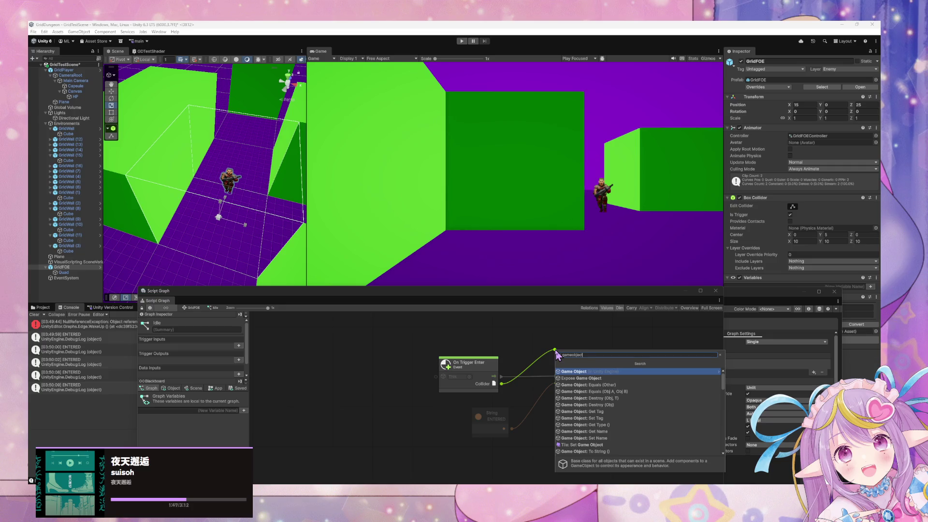
key(Return)
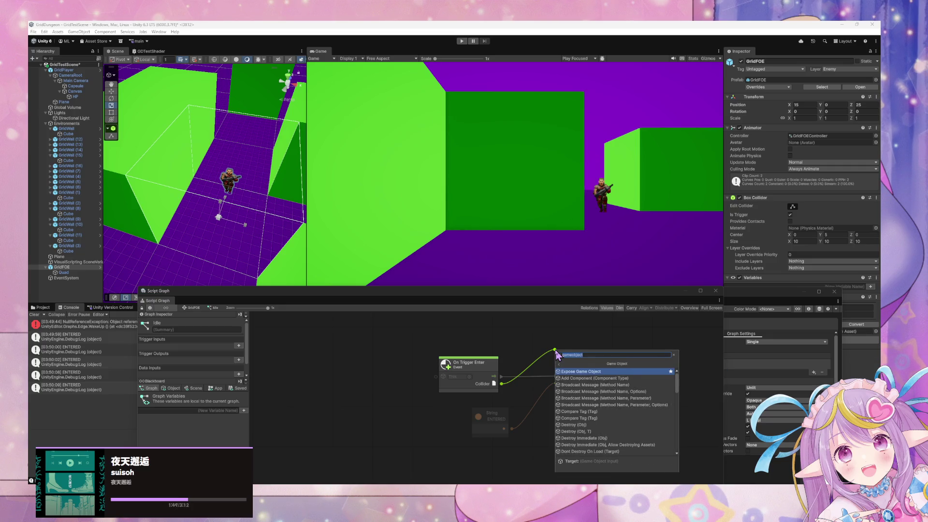
text(coll)
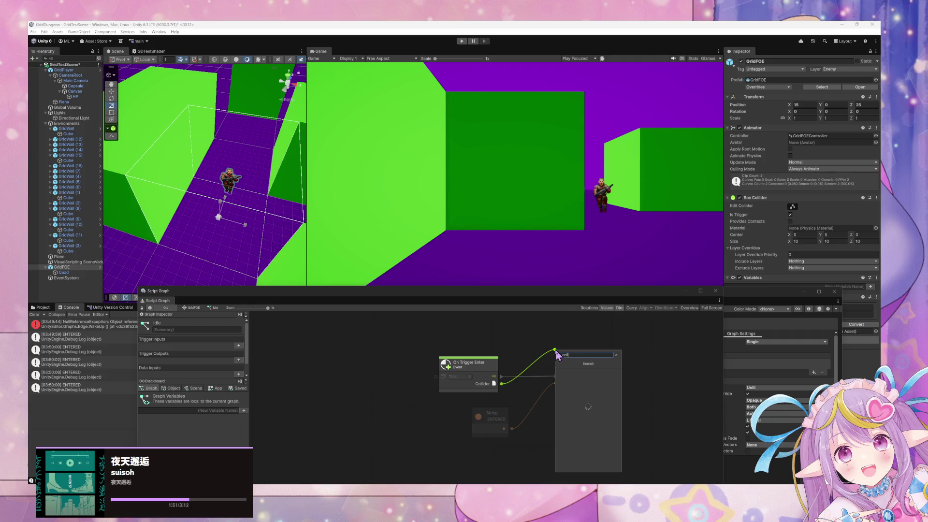
text(ider game)
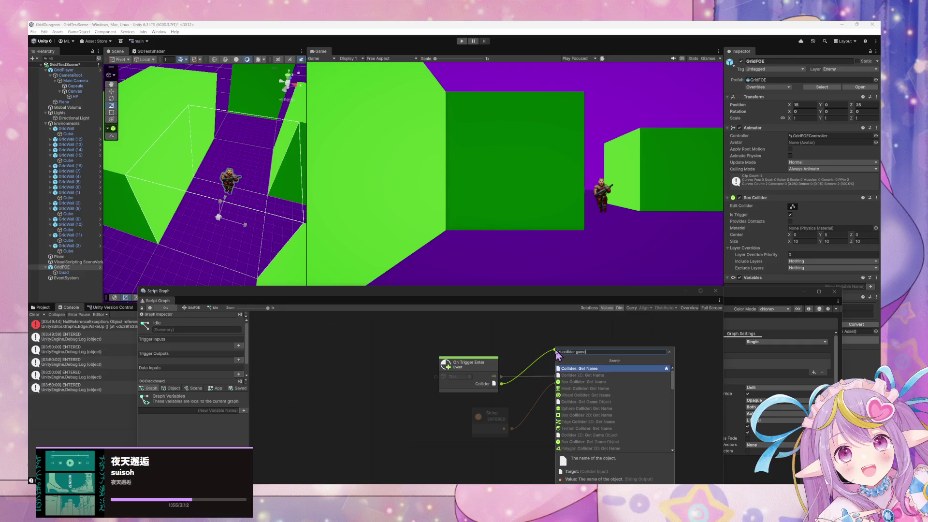
key(BackSpace)
key(BackSpace)
key(BackSpace)
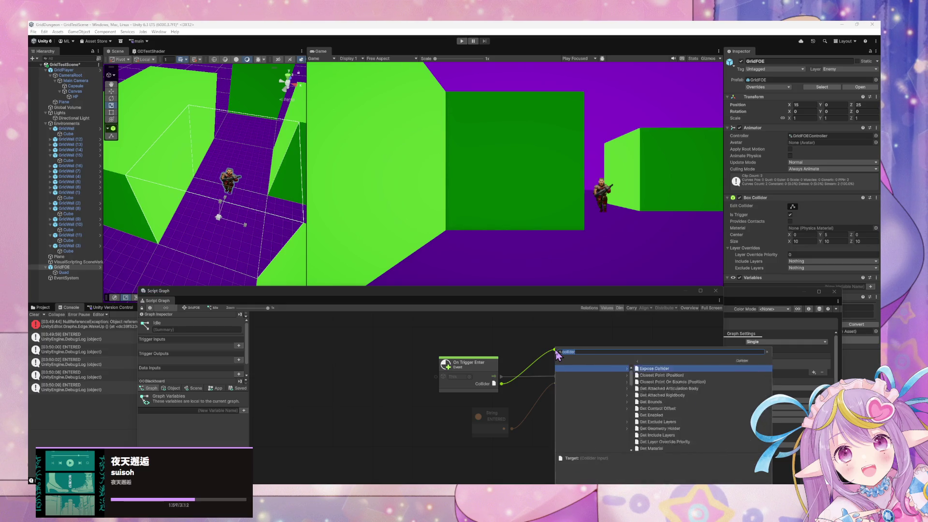
Browse the Collider member entries, including Get Material, Is Trigger and To String ()
key(Down)
key(Down)
key(Down)
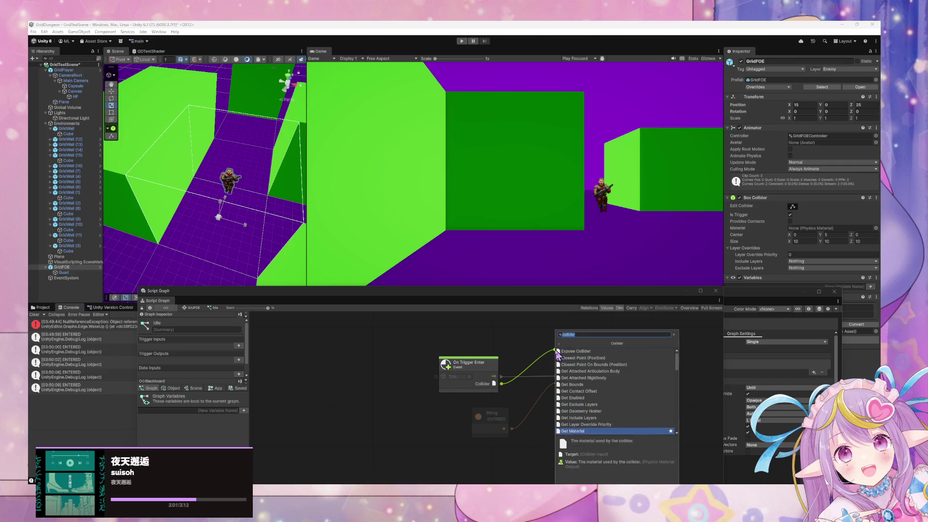
key(Down)
key(Down)
key(Down)
key(Down)
key(Down)
key(Down)
key(Down)
key(Down)
key(Down)
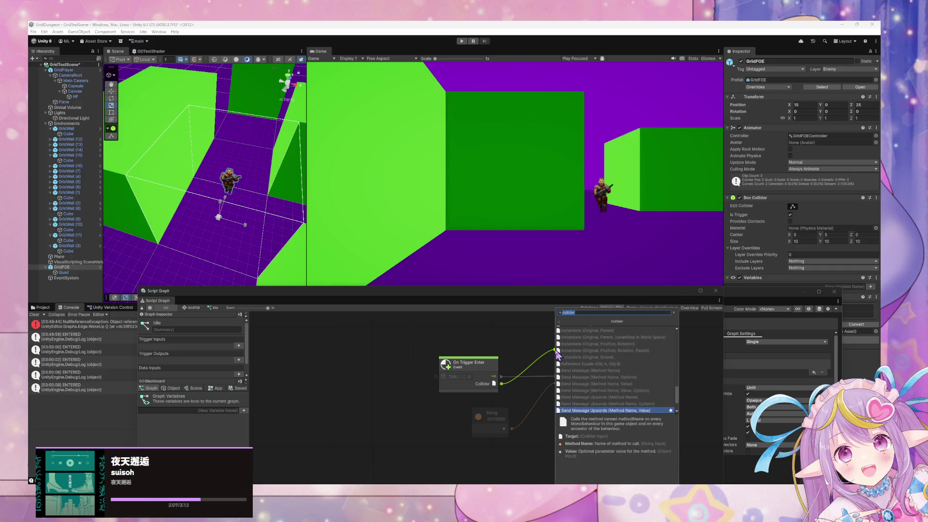
key(Down)
key(Down)
key(Down)
key(Up)
key(Up)
key(Up)
key(Up)
key(Up)
key(Up)
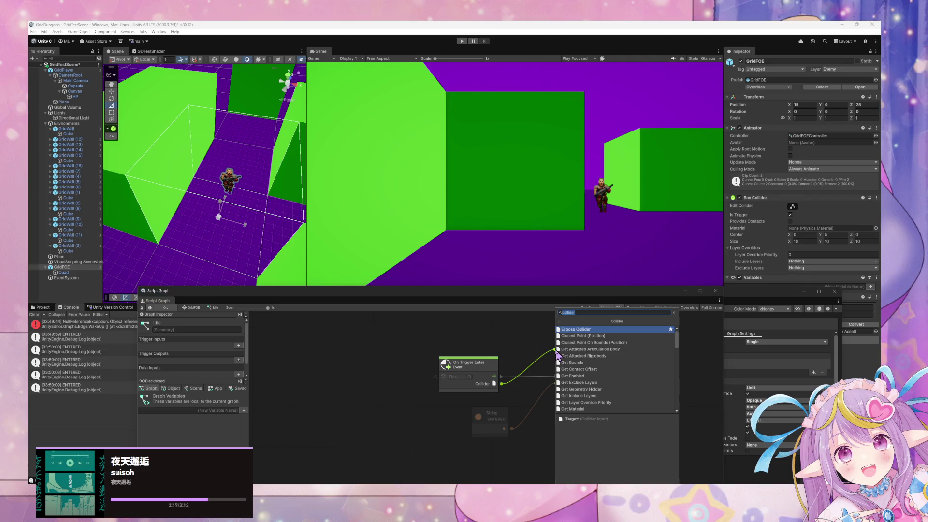
scroll(587, 354, down, 2)
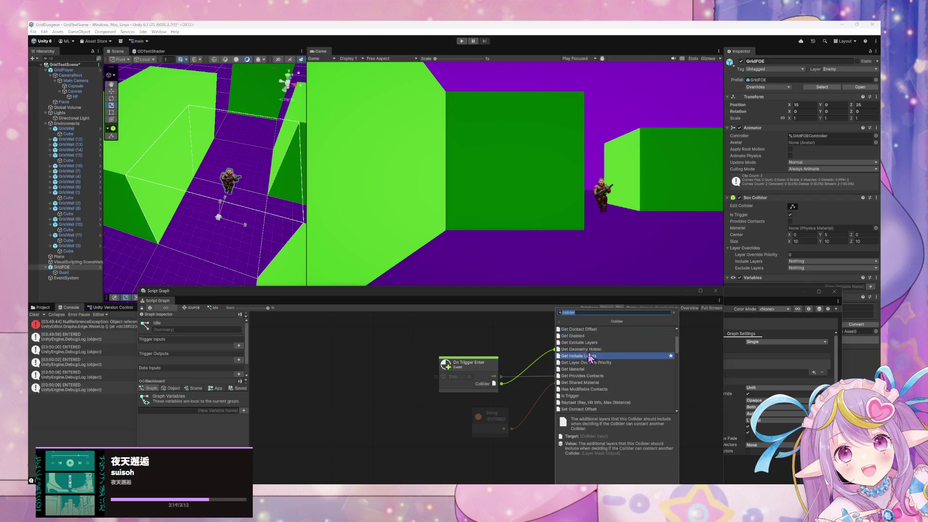
scroll(602, 382, down, 3)
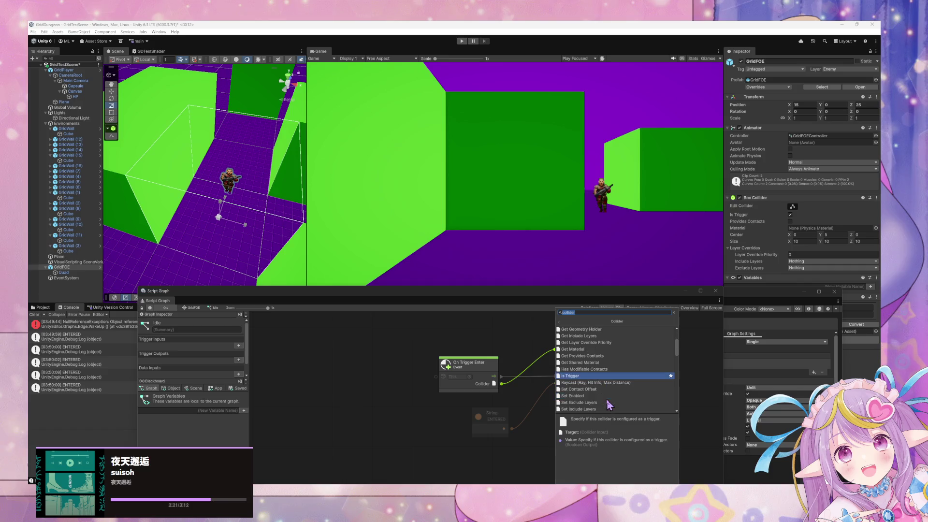